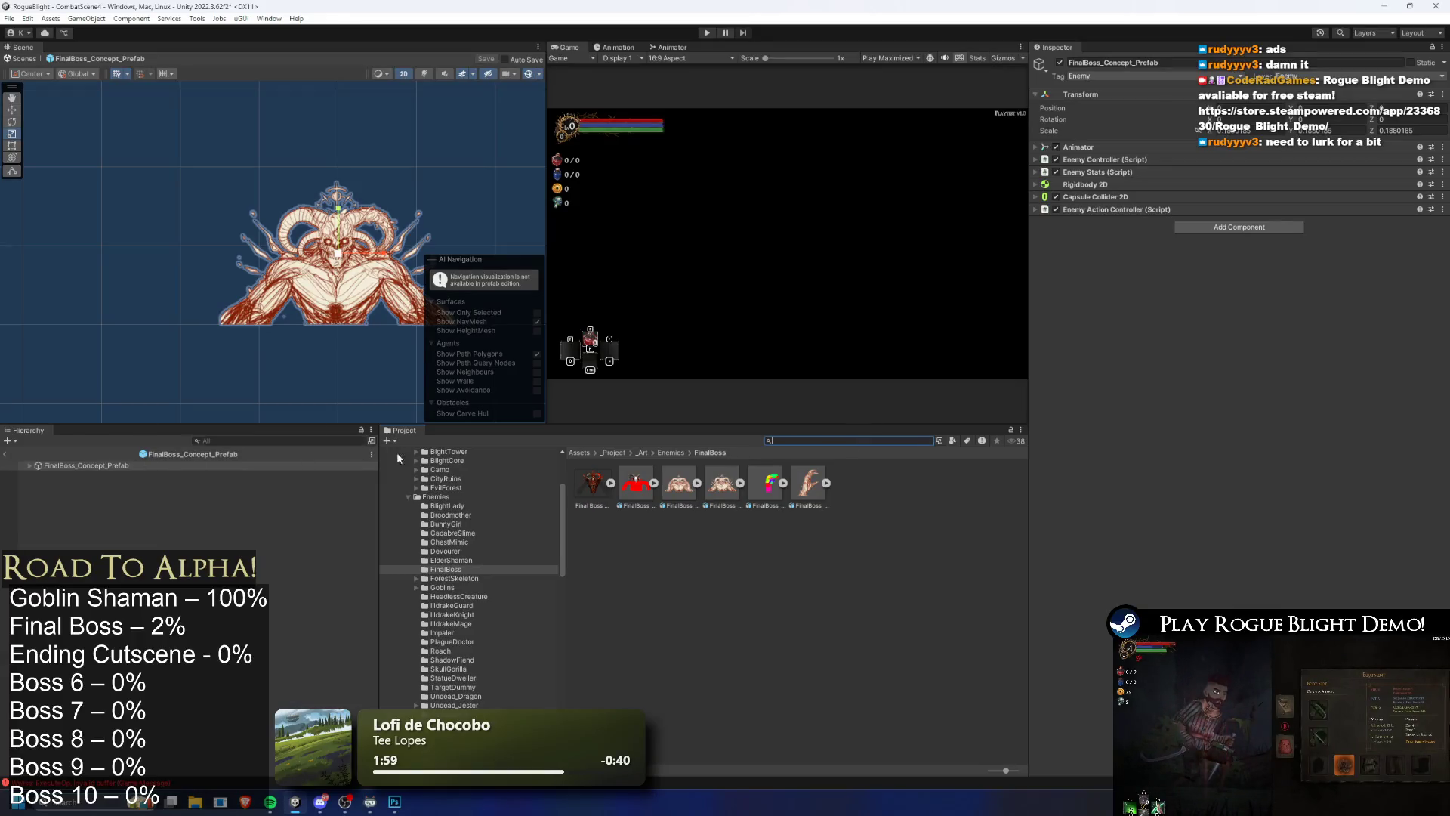
Step: Add the Final Boss background concept sprite into the prefab and set its scale to 1
click(29, 466)
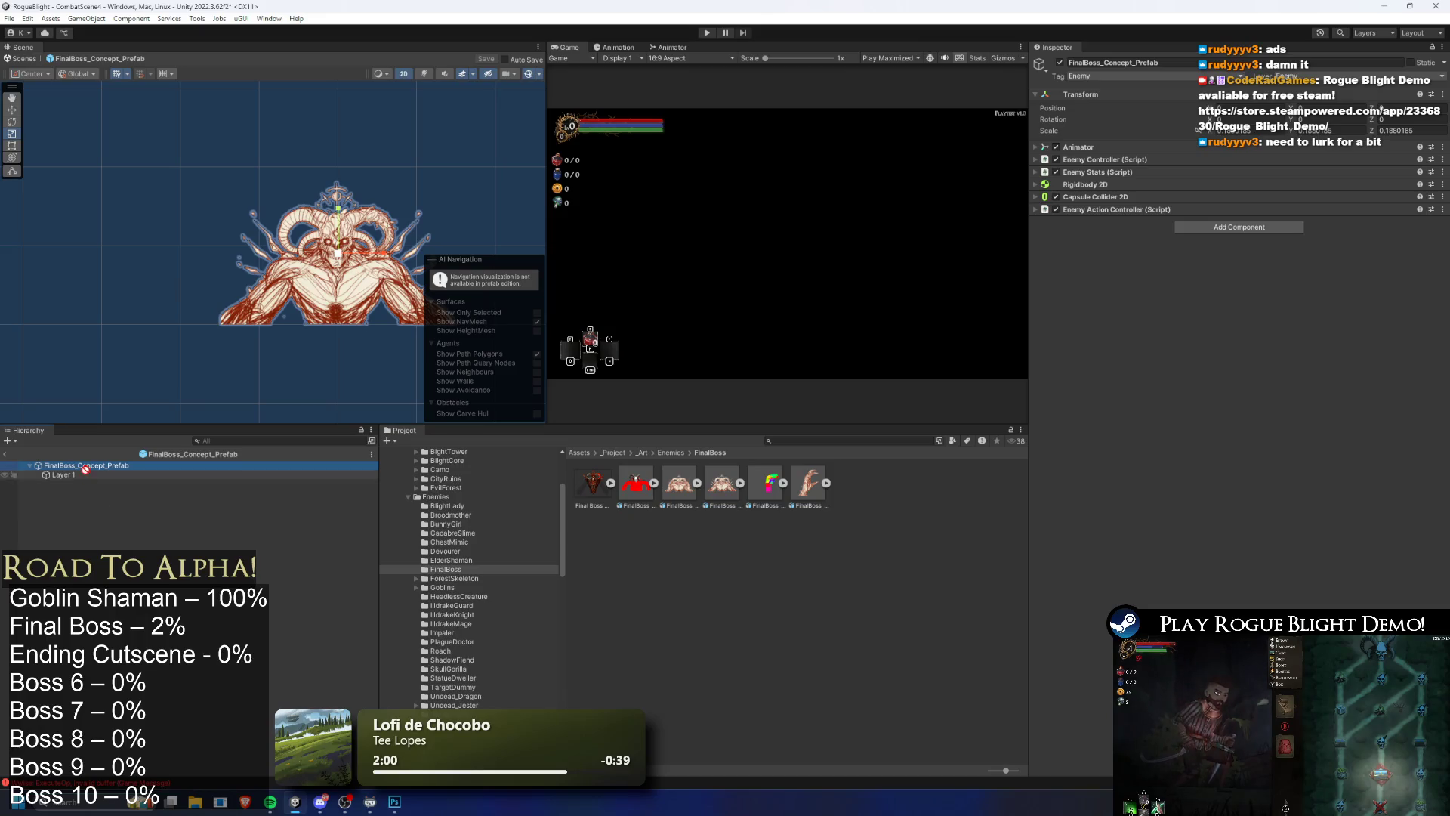
drag(86, 469, 87, 475)
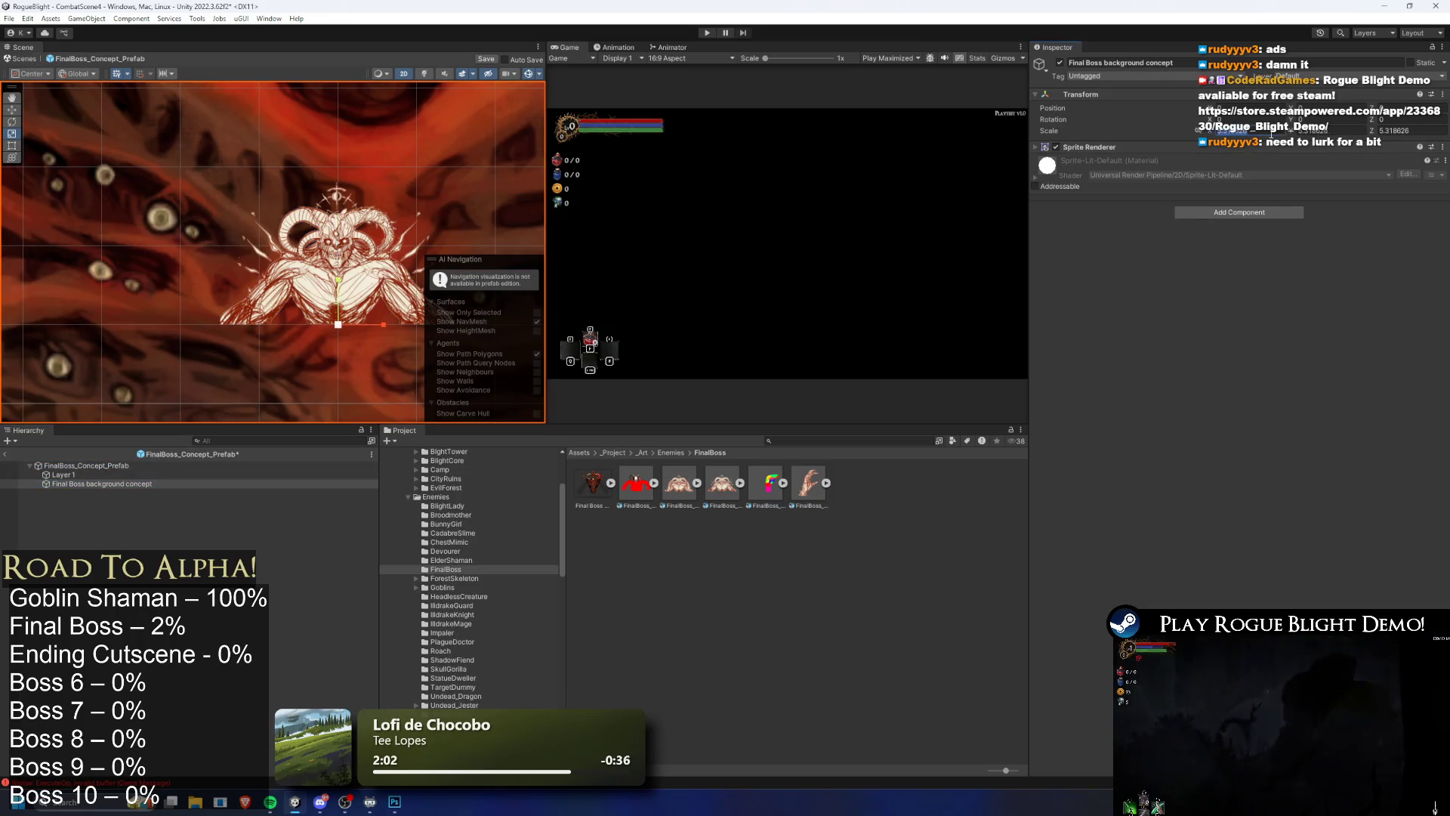
text(1)
key(Tab)
text(1)
key(Tab)
text(1)
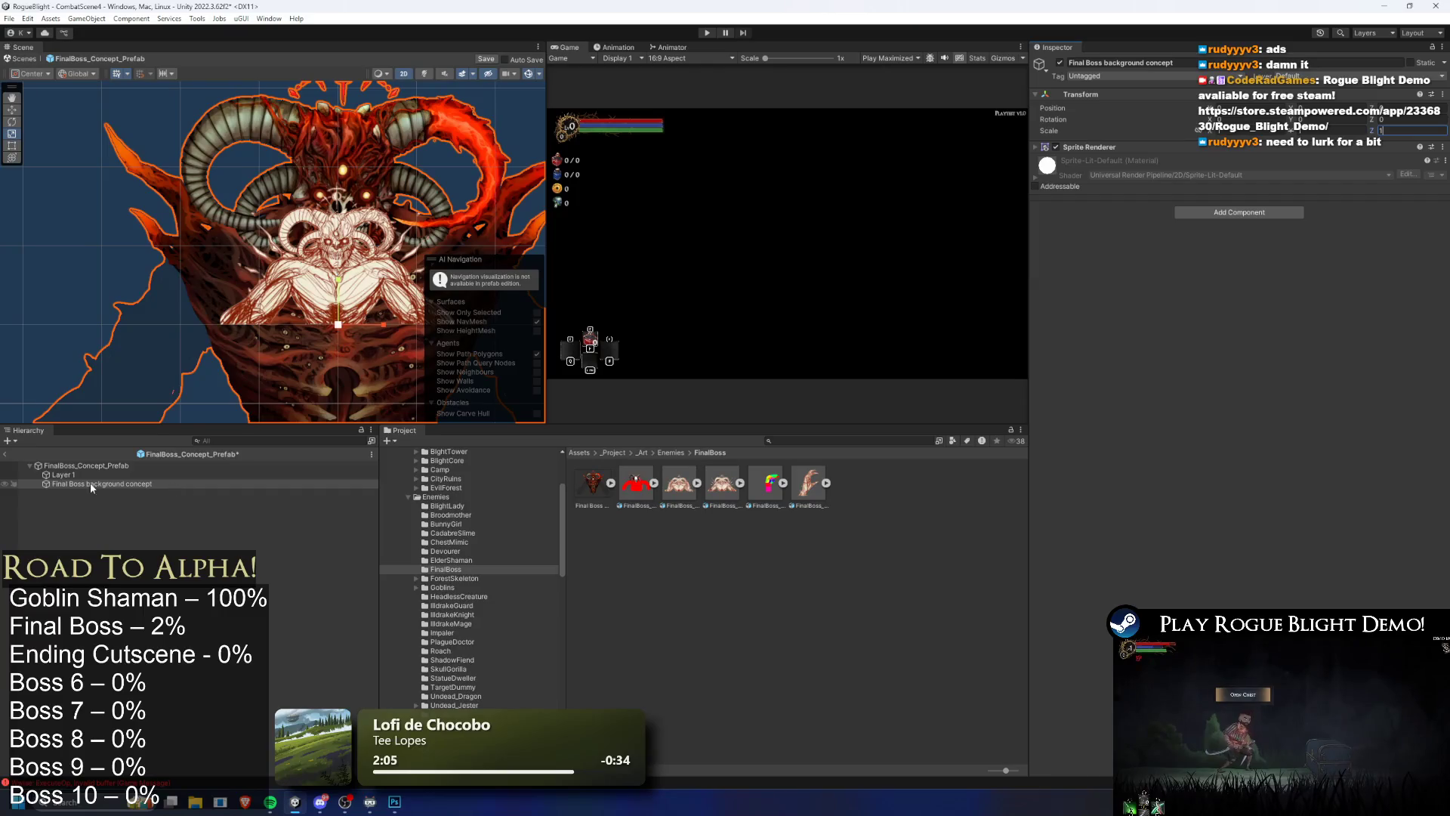
Step: Shrink the background to about 0.32 scale, nudge it up, and move it above Layer 1
drag(338, 326, 315, 344)
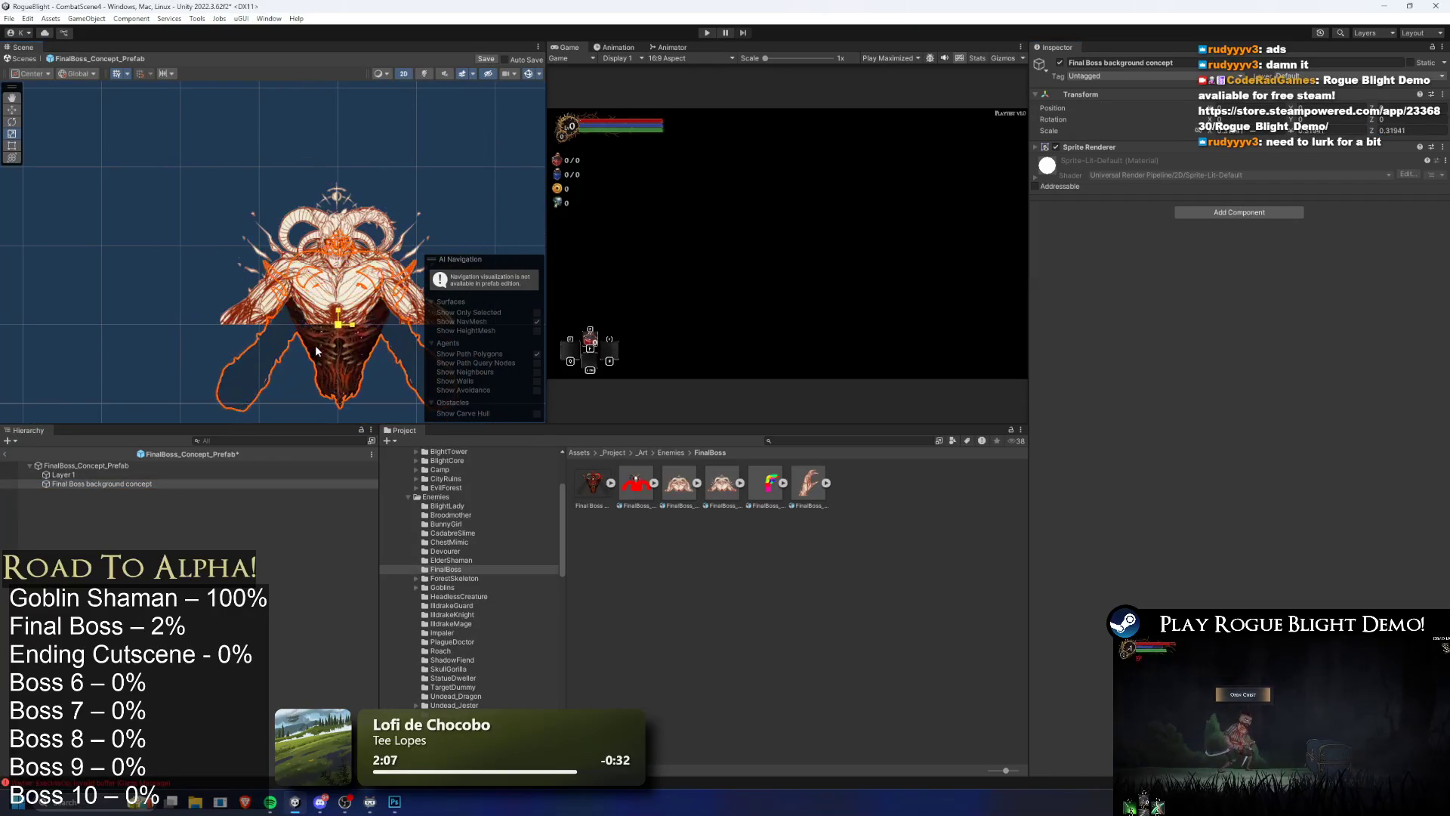
drag(345, 290, 341, 280)
drag(102, 484, 95, 469)
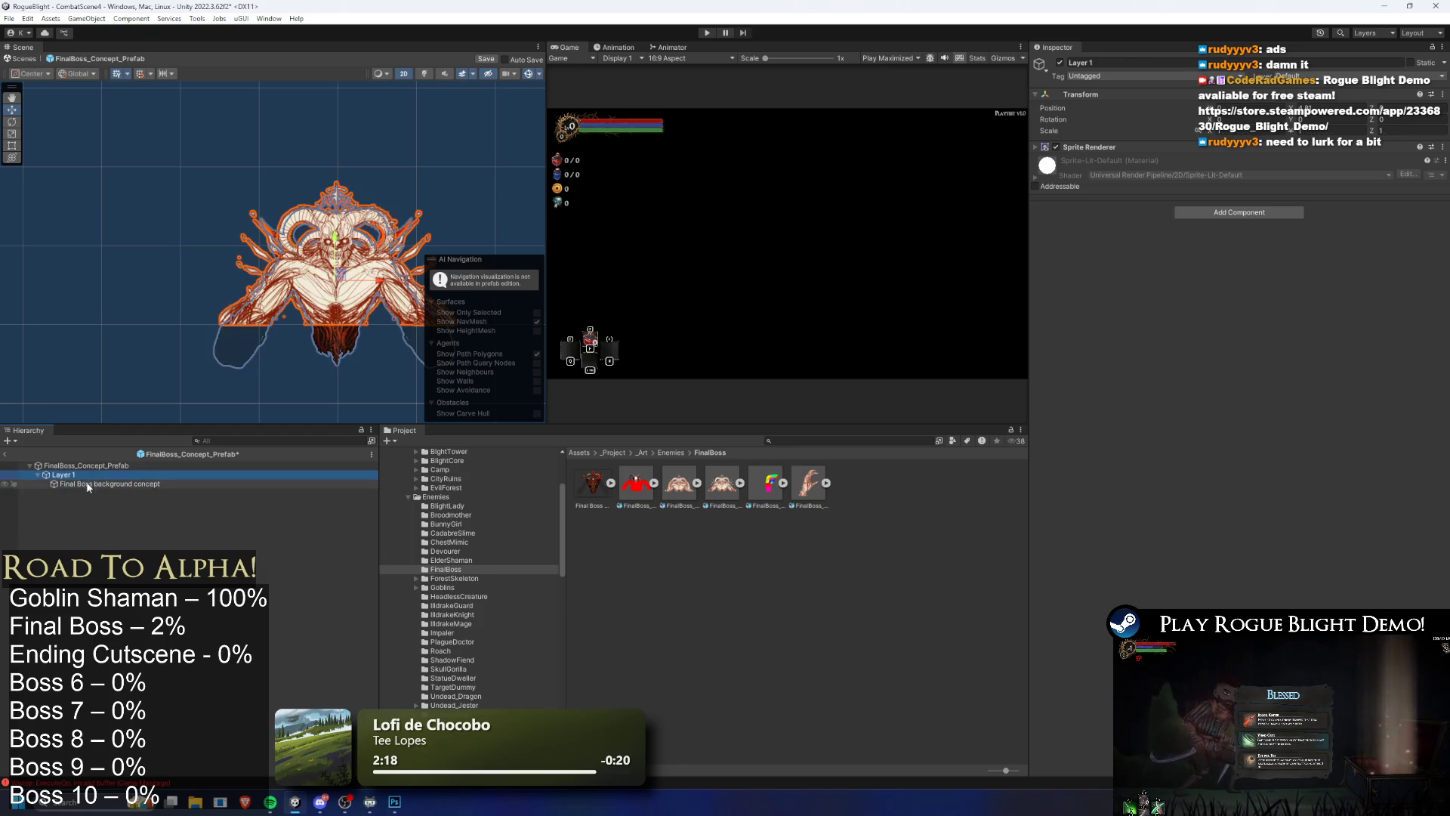
Step: Assign the Final Boss background concept art as Layer 1's sprite
click(85, 483)
click(85, 474)
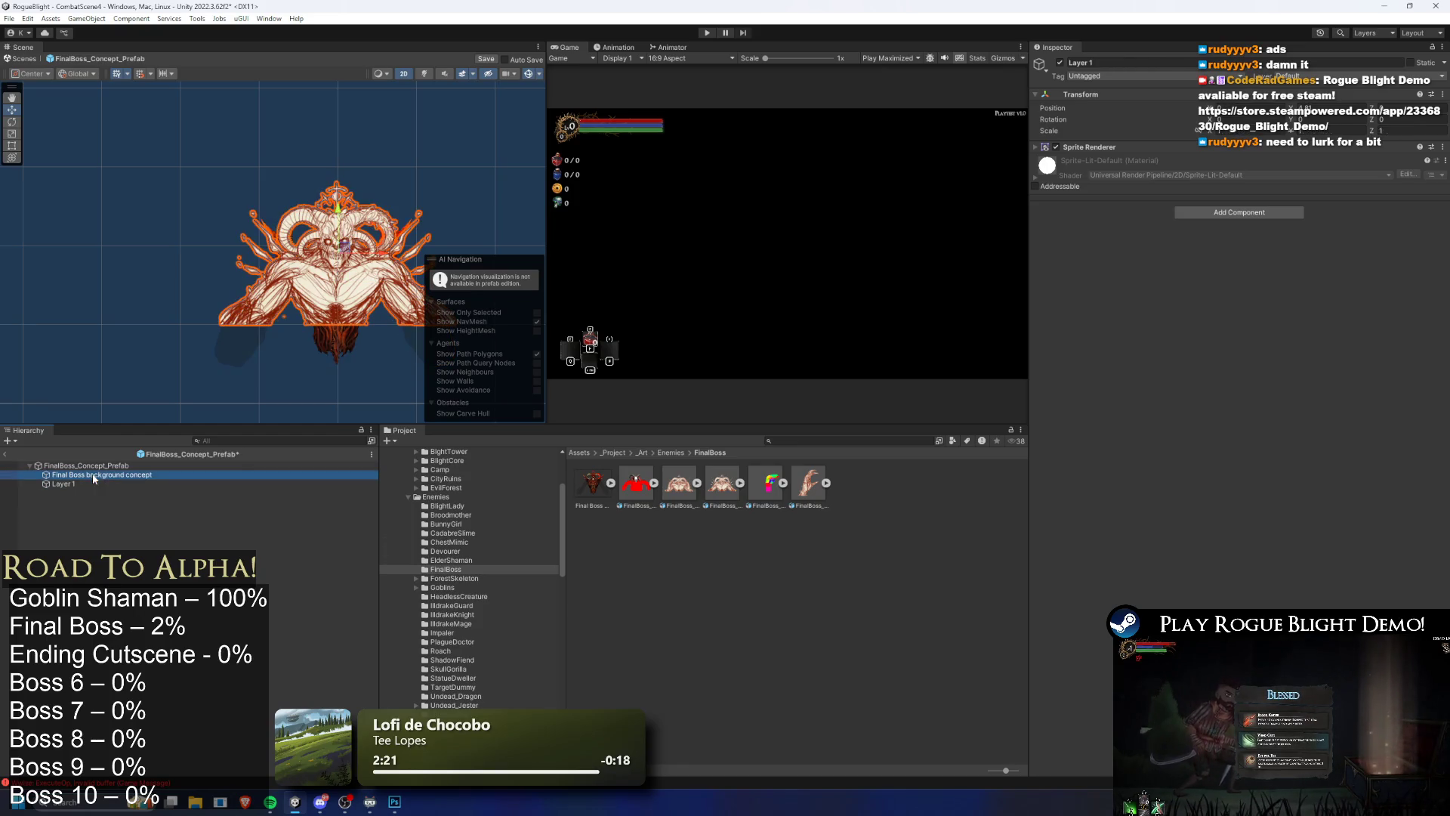
click(1088, 148)
click(166, 484)
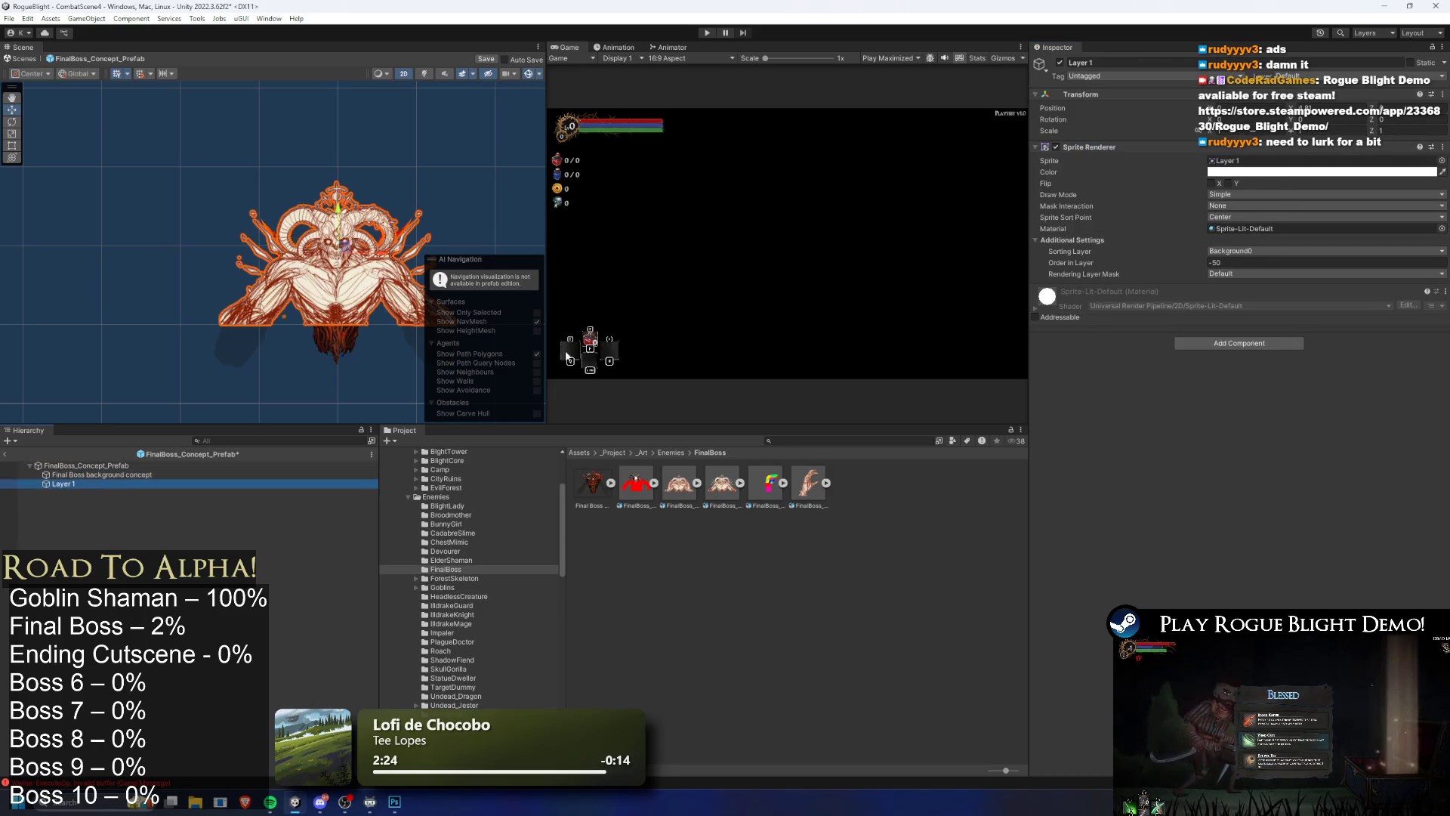
click(226, 474)
click(226, 483)
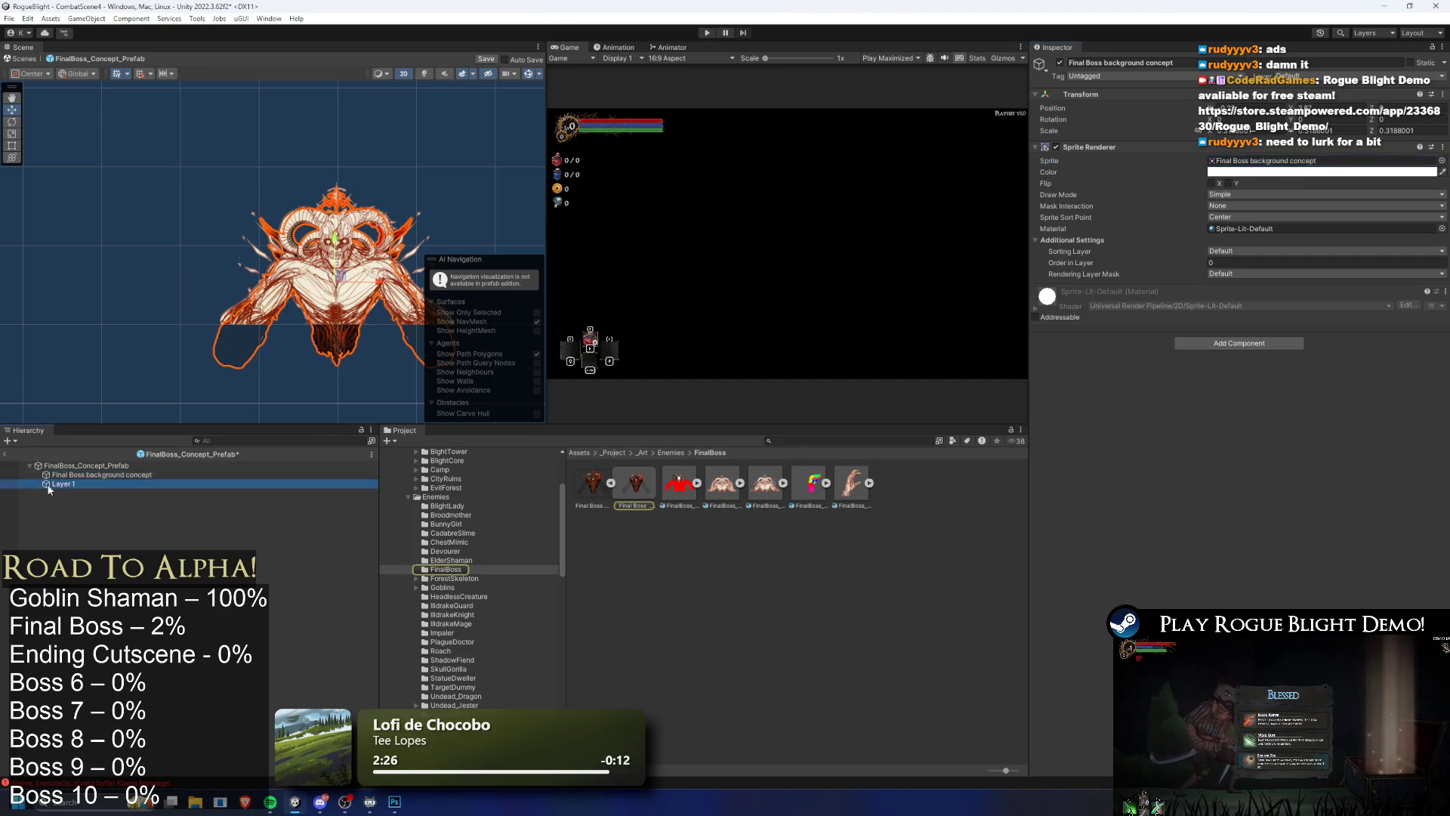
drag(636, 483, 1284, 160)
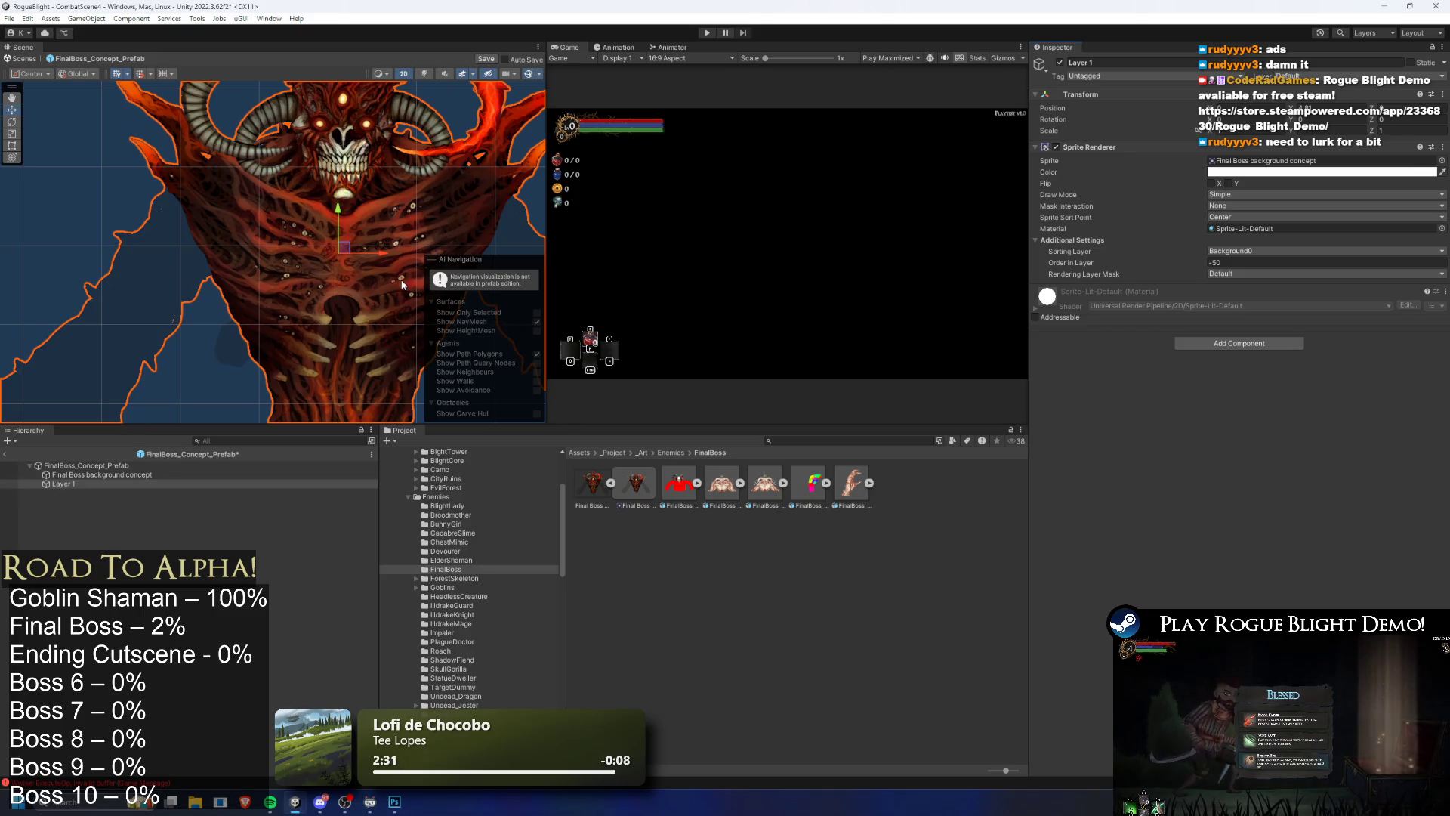
Step: Scale Layer 1 down to about 0.339 and delete the separate background concept object
drag(339, 256, 310, 261)
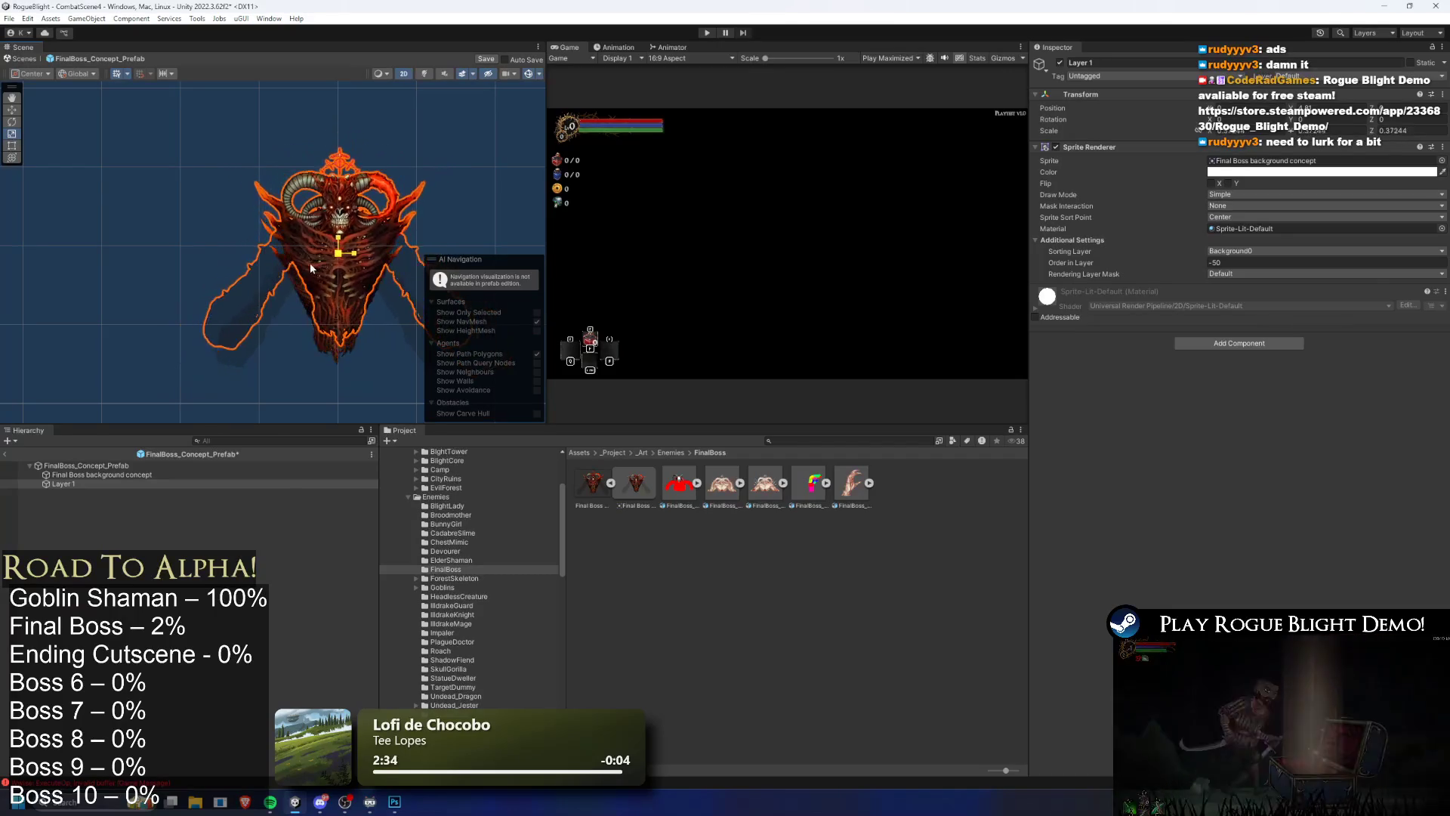
key(w)
scroll(346, 226, up, 4)
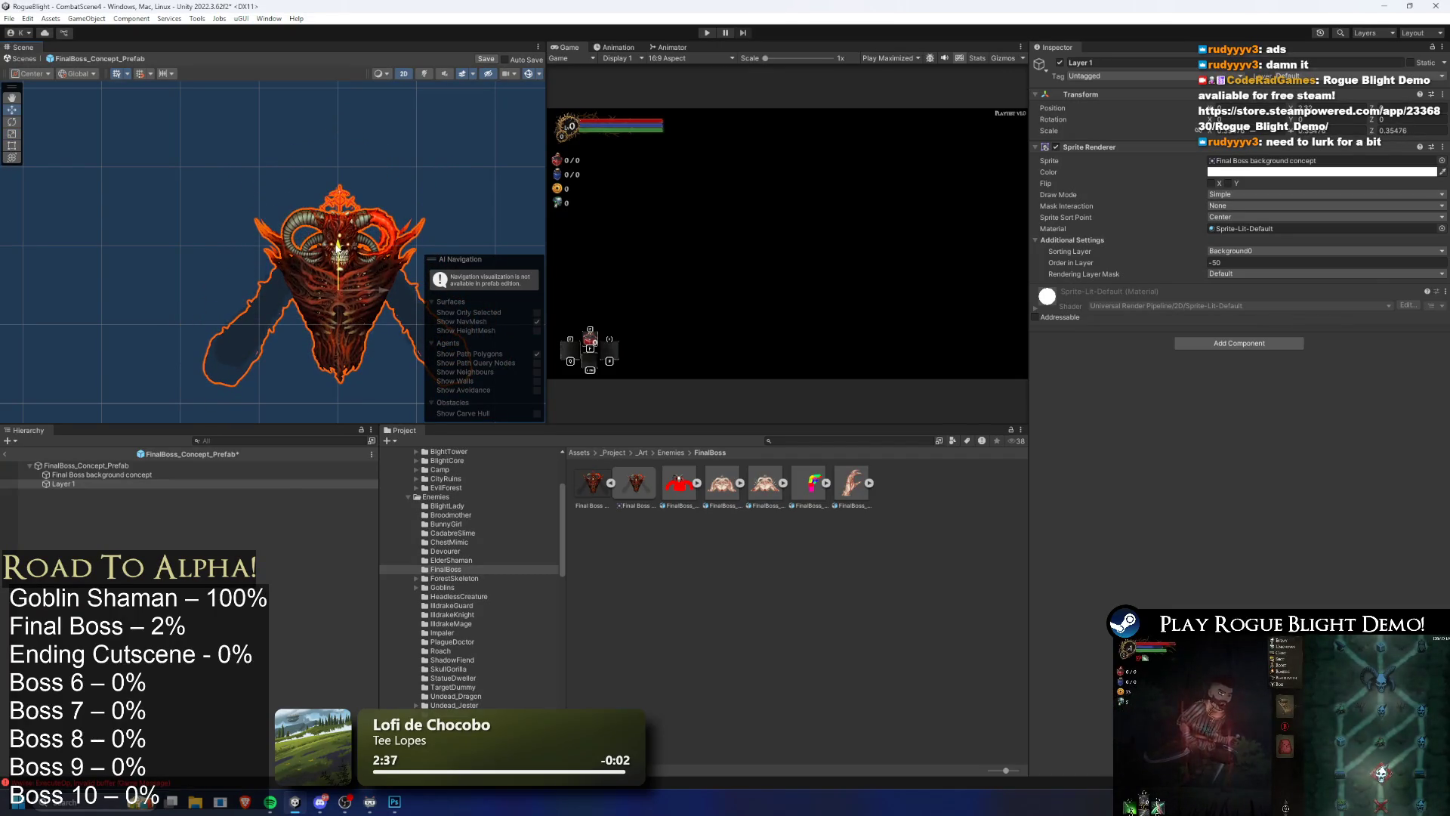
scroll(346, 247, up, 2)
key(e)
drag(347, 305, 326, 315)
drag(102, 476, 110, 482)
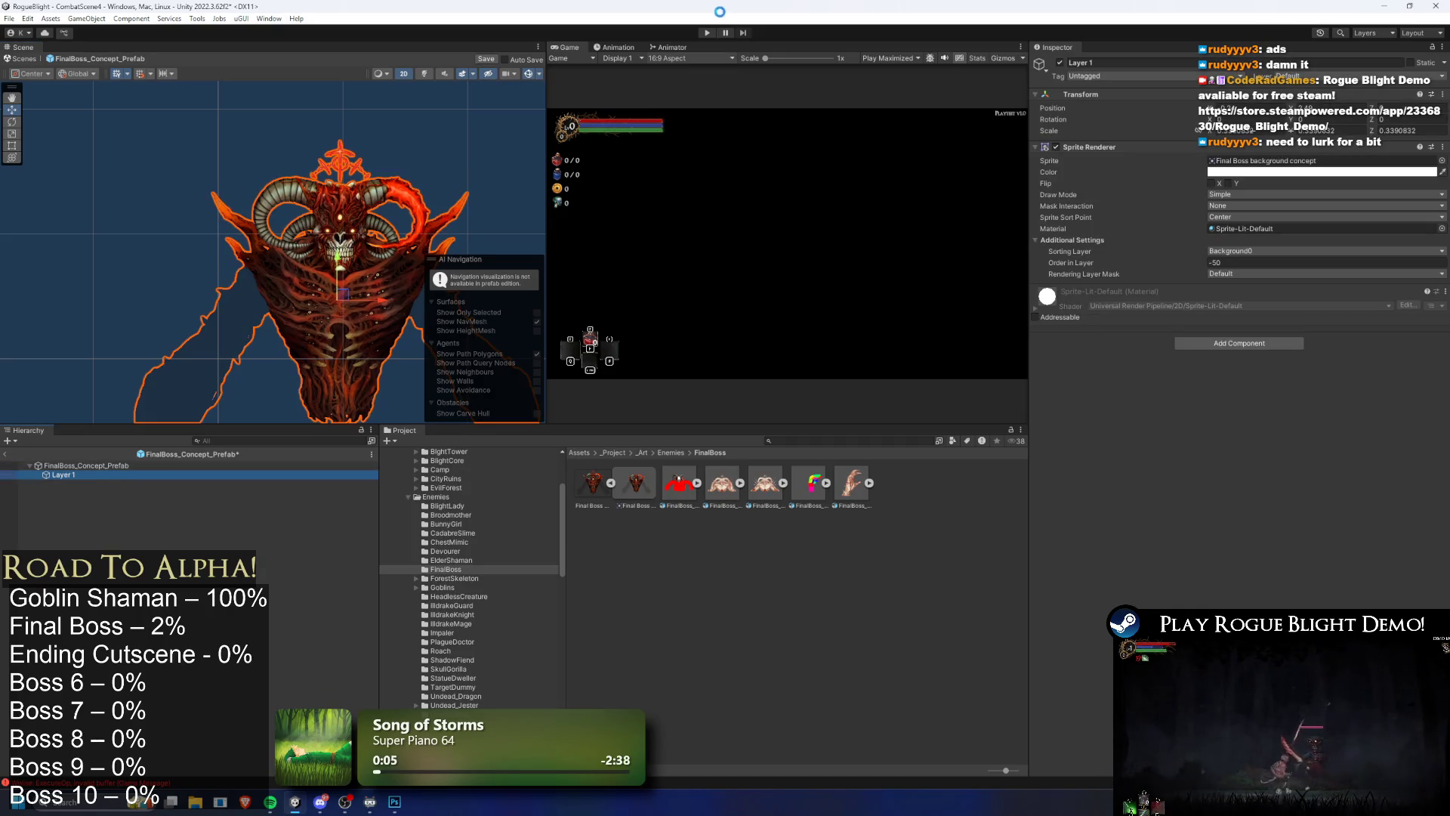
click(707, 34)
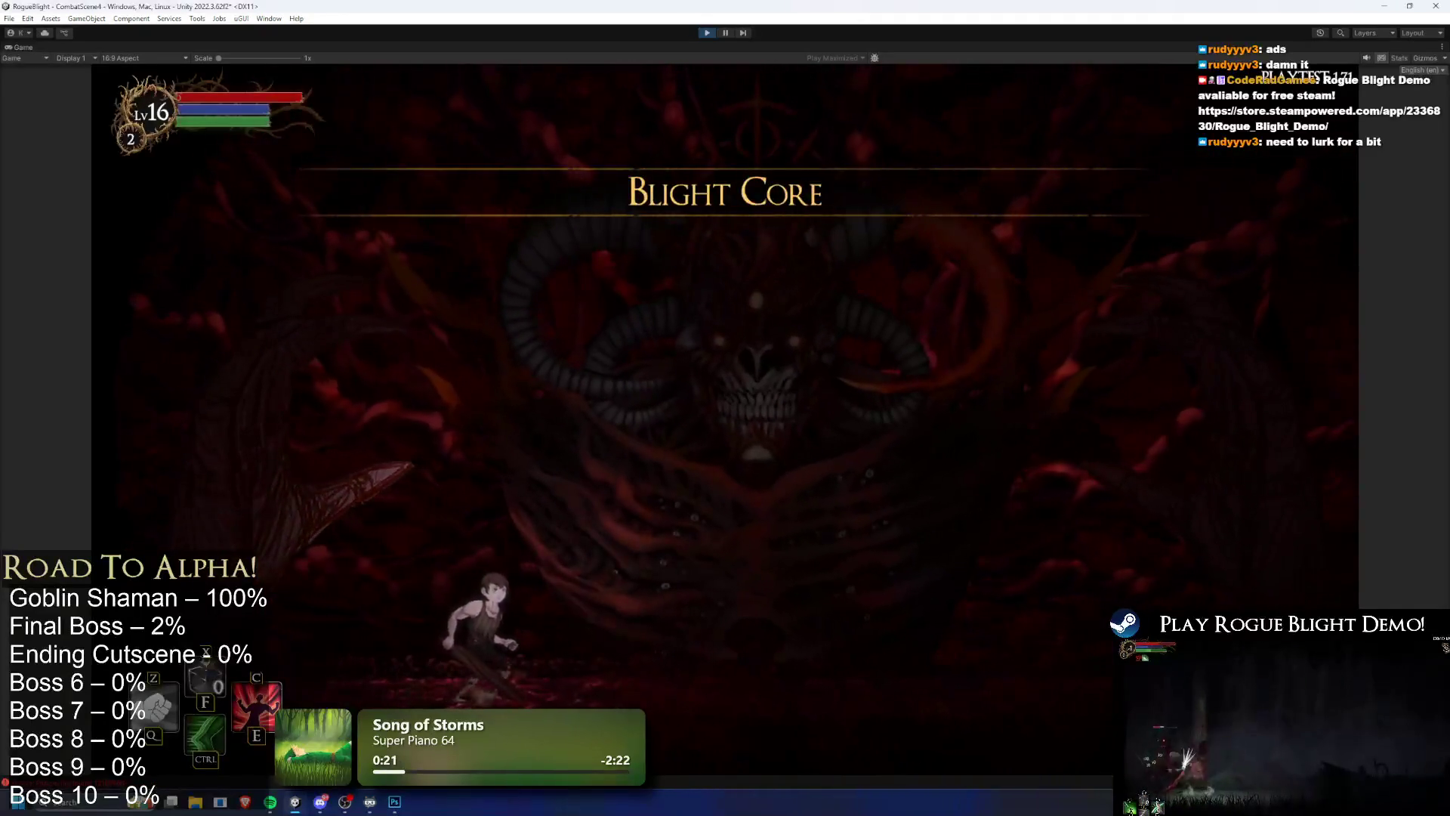
Step: Jump and run the character left and right beneath the boss backdrop, then pause the game
key(space)
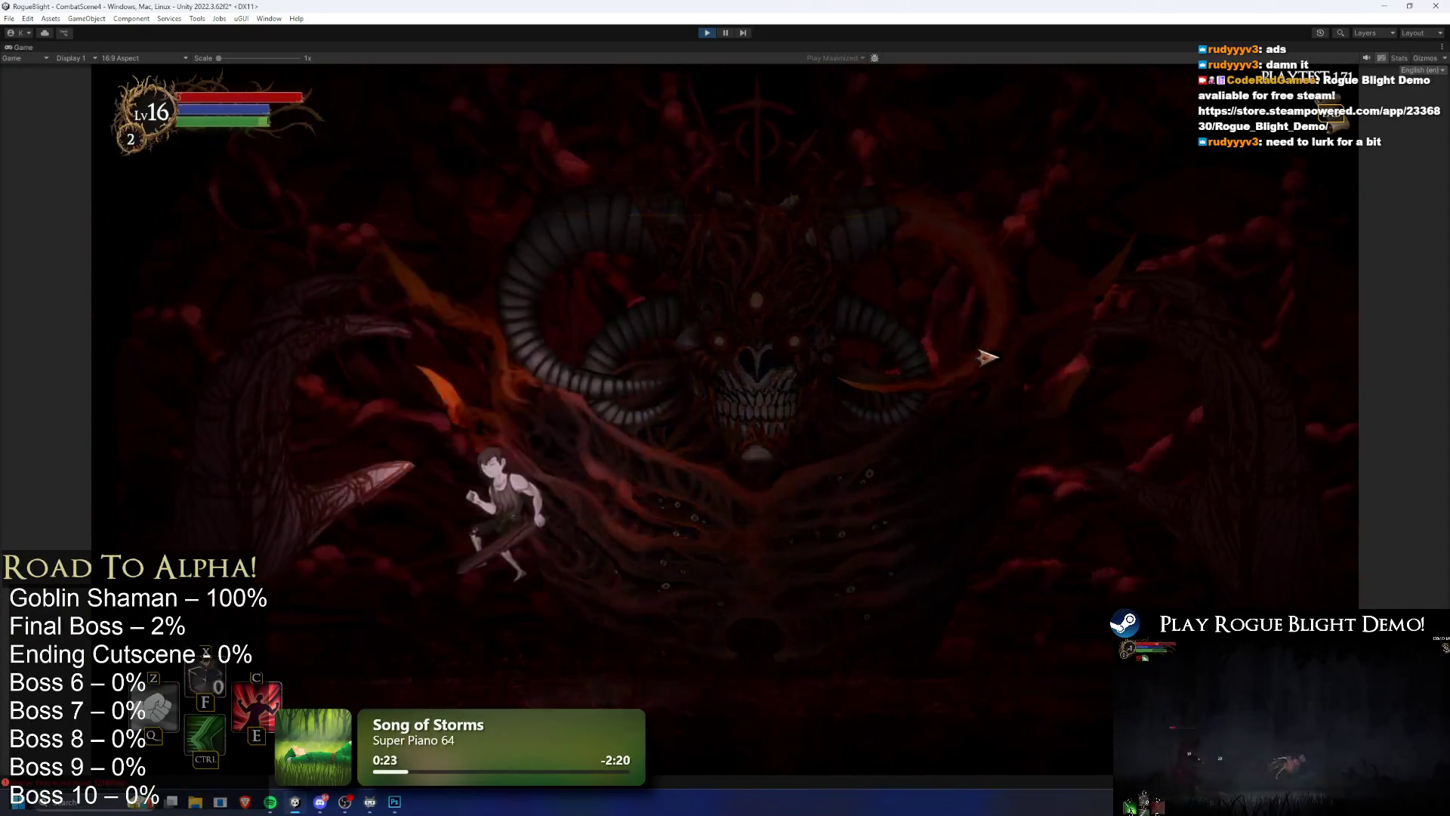
key(d)
key(a)
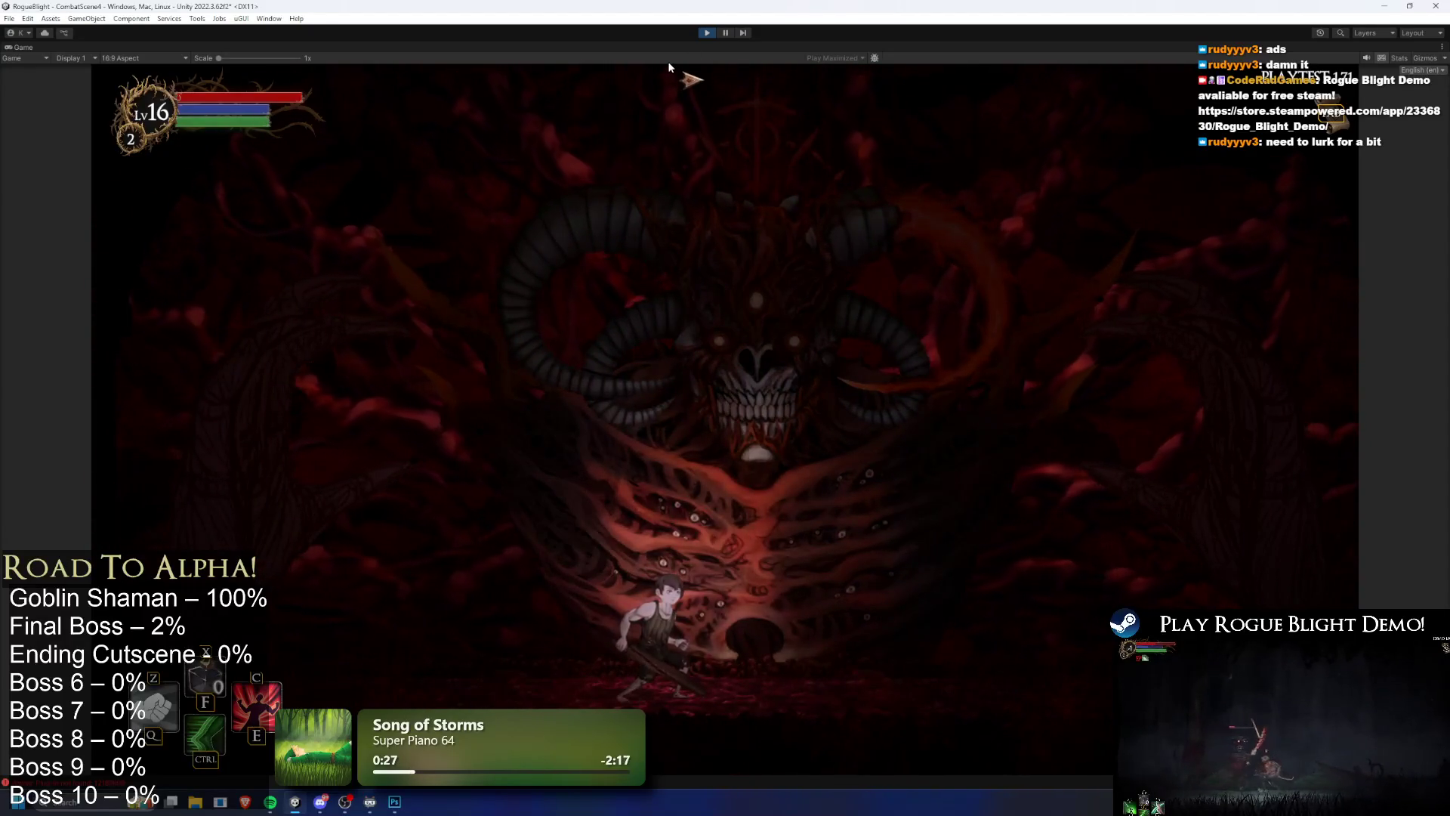
key(d)
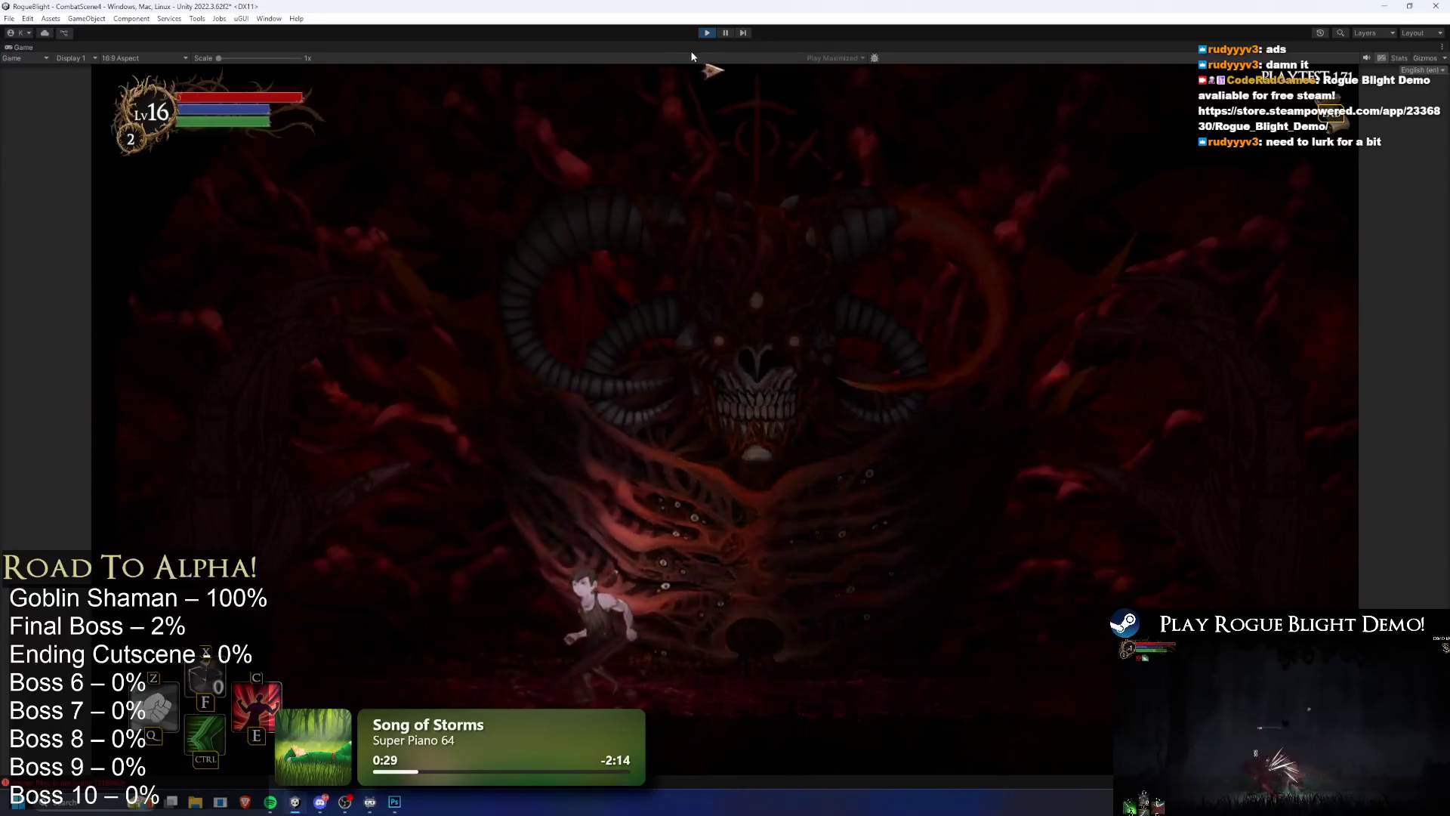
key(d)
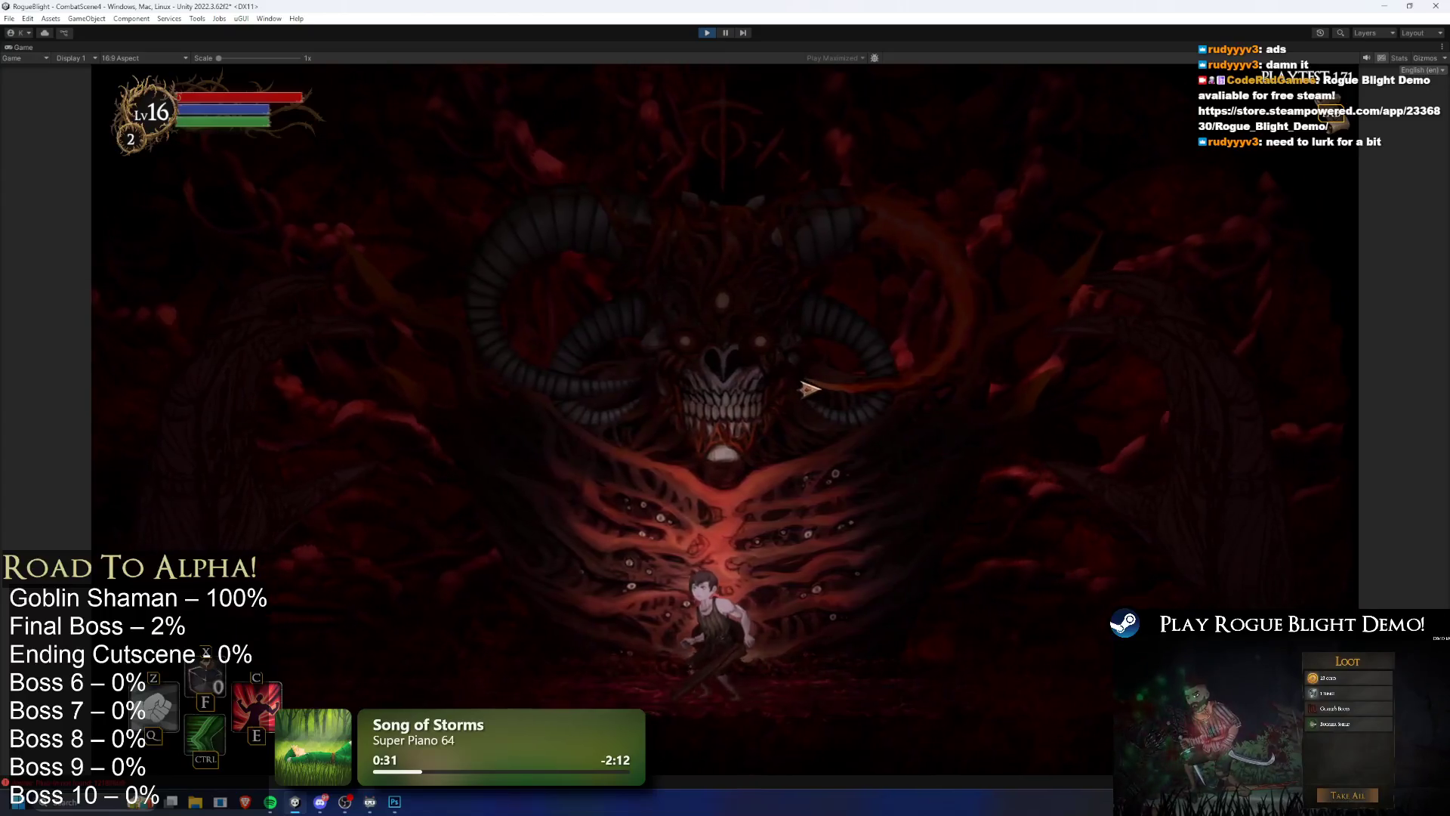
key(space)
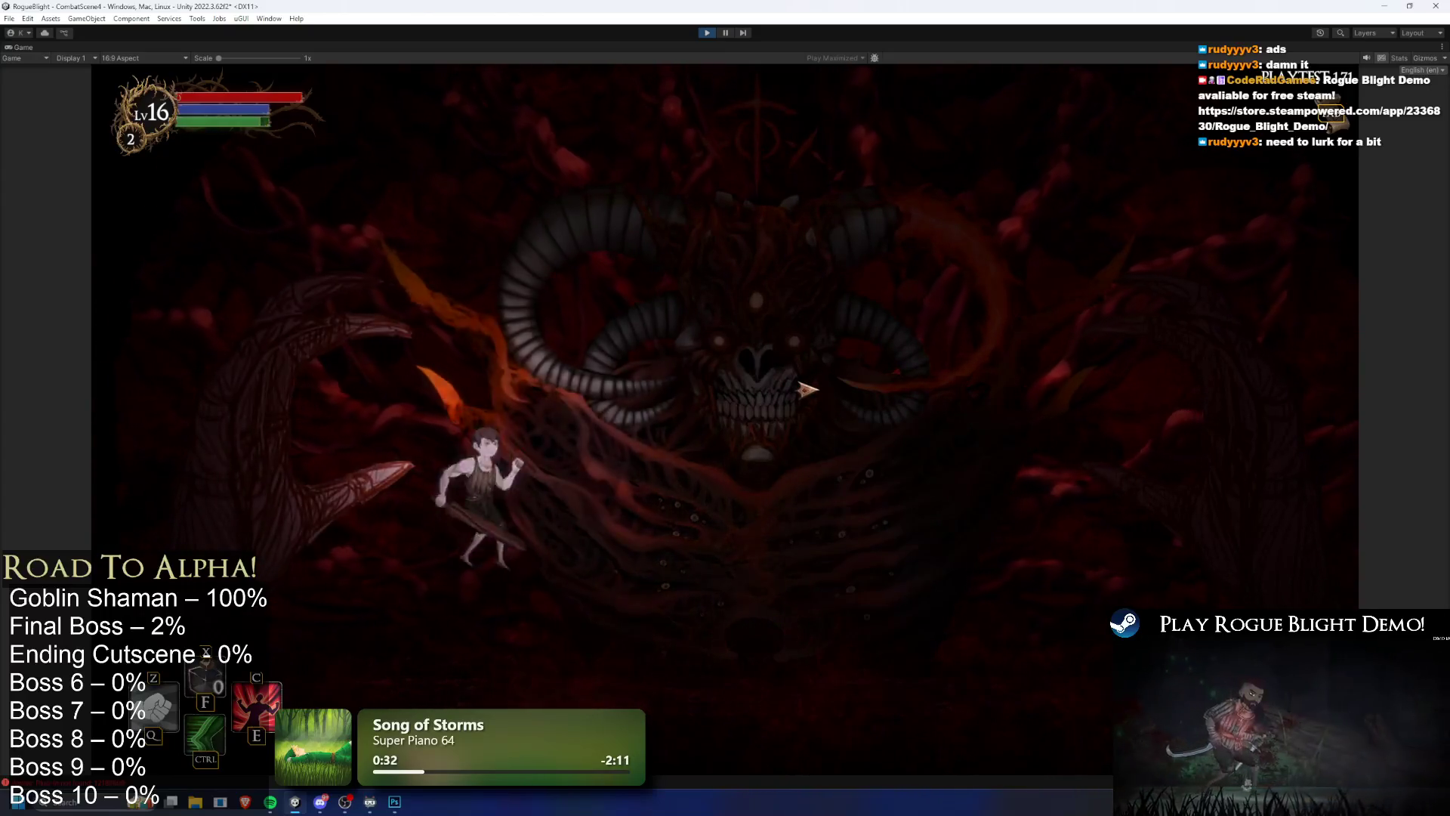
key(d)
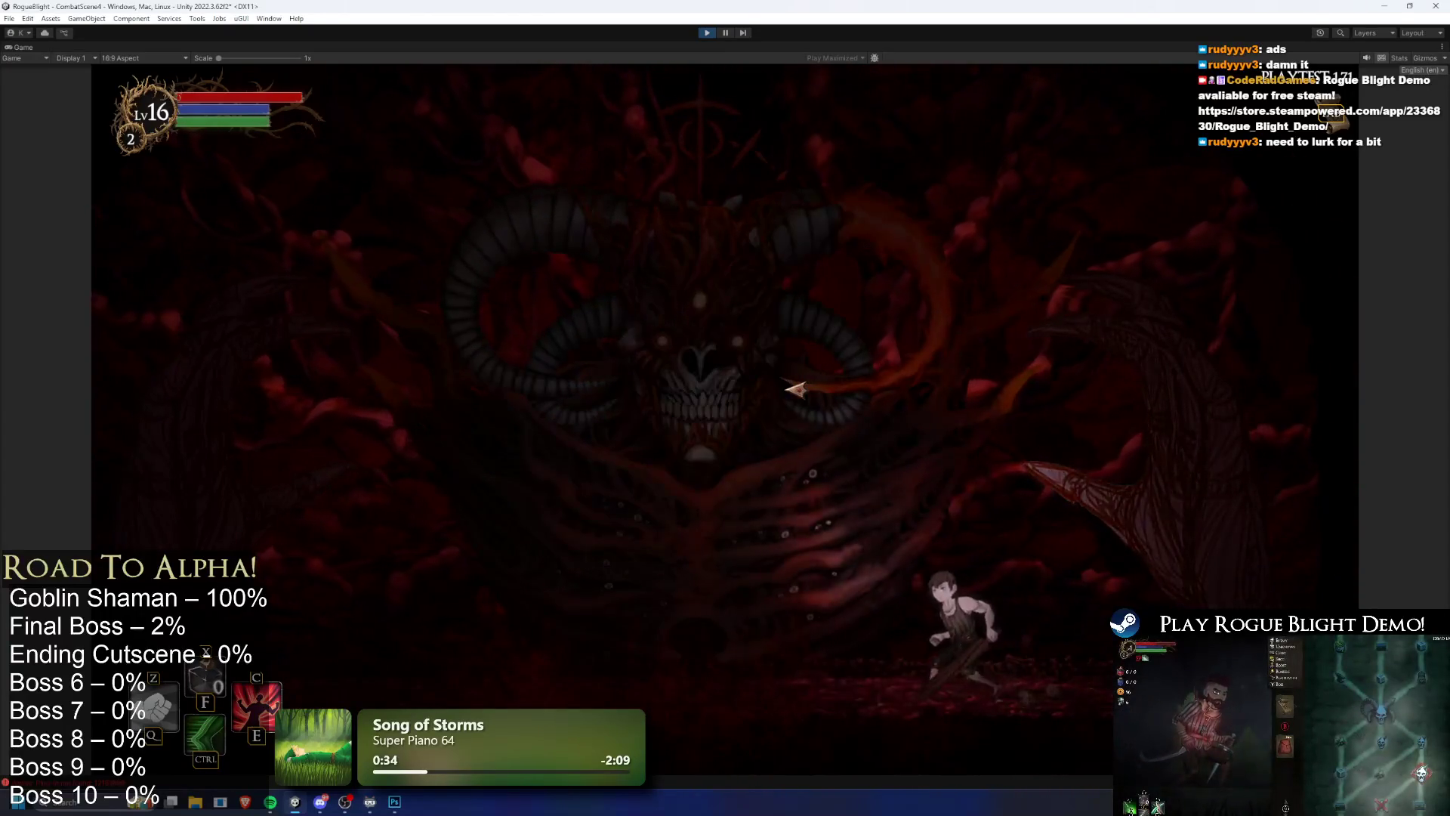
key(a)
key(d)
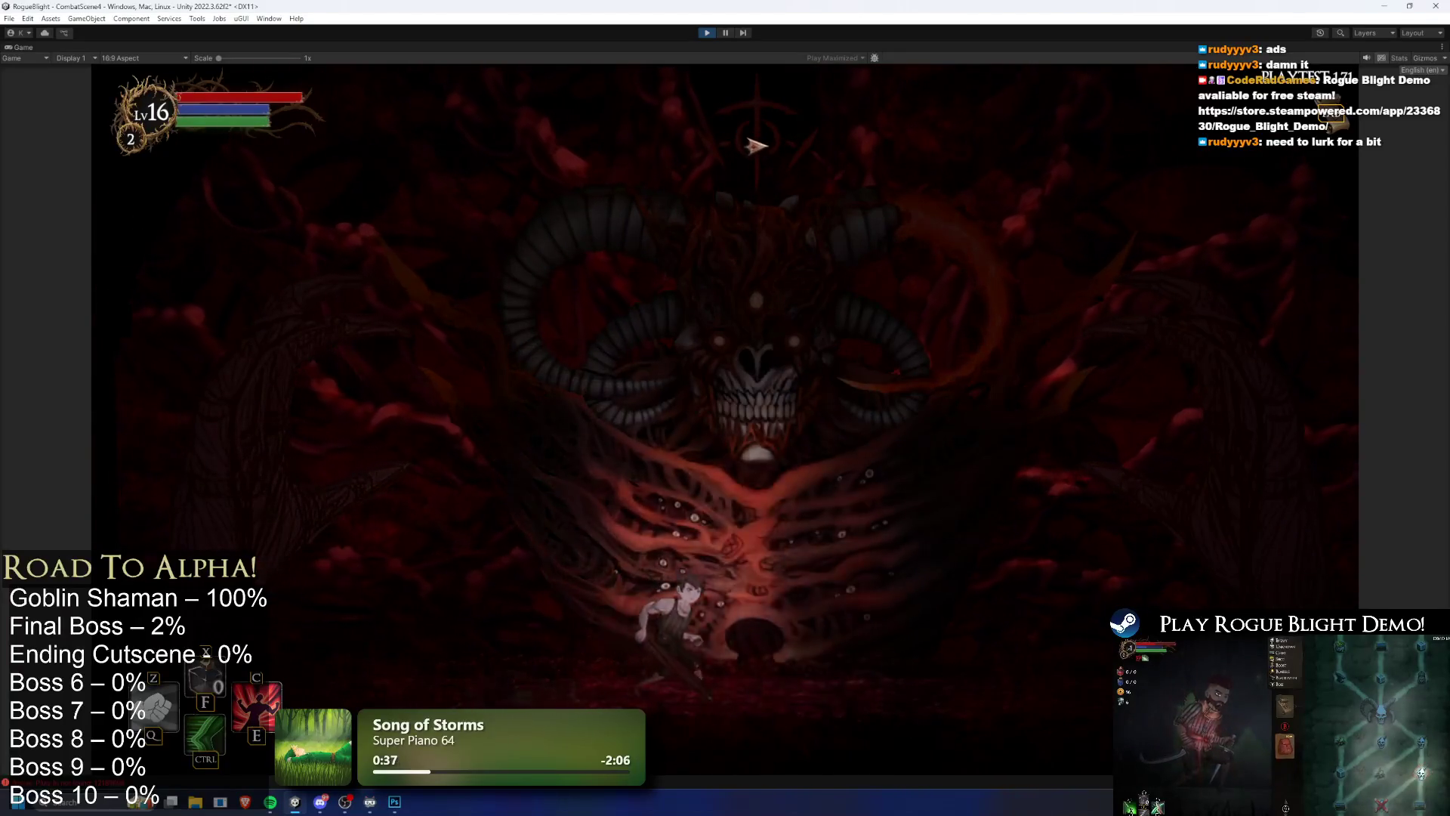
click(722, 33)
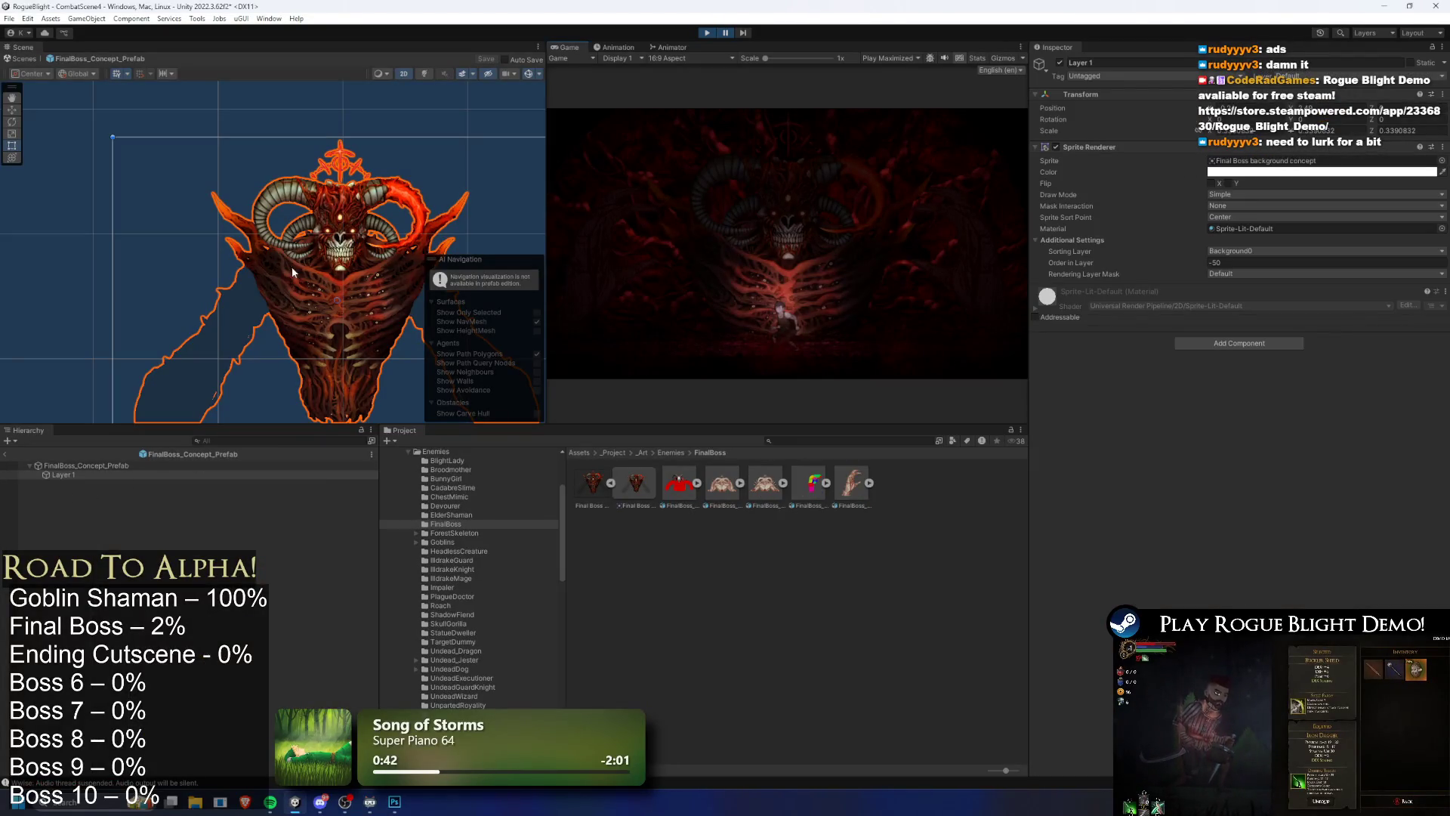
Step: Leave prefab mode and set Global Light 2D_Front's intensity to 0.5 after trying 1
key(ctrl+shift+p)
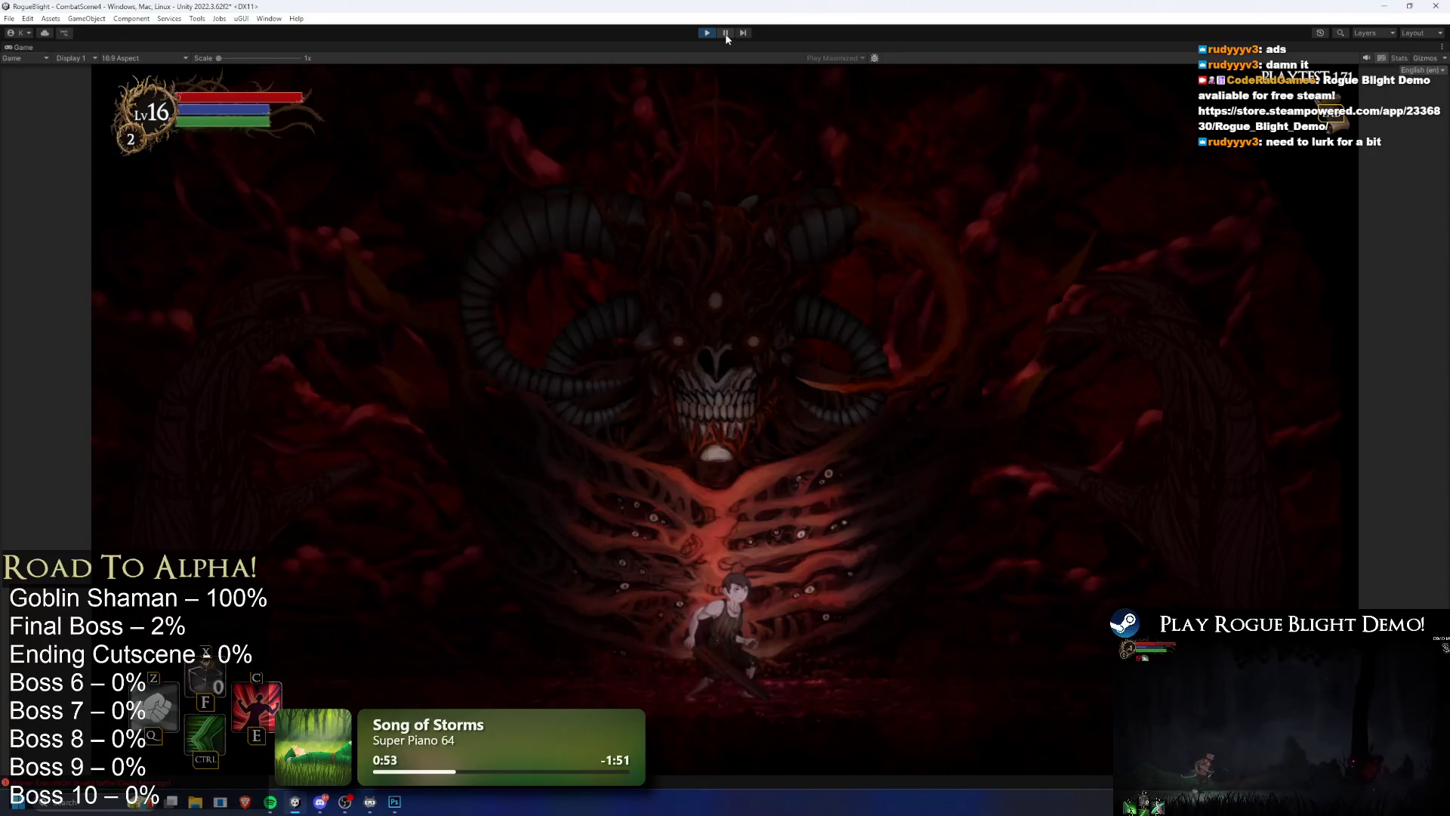
click(726, 34)
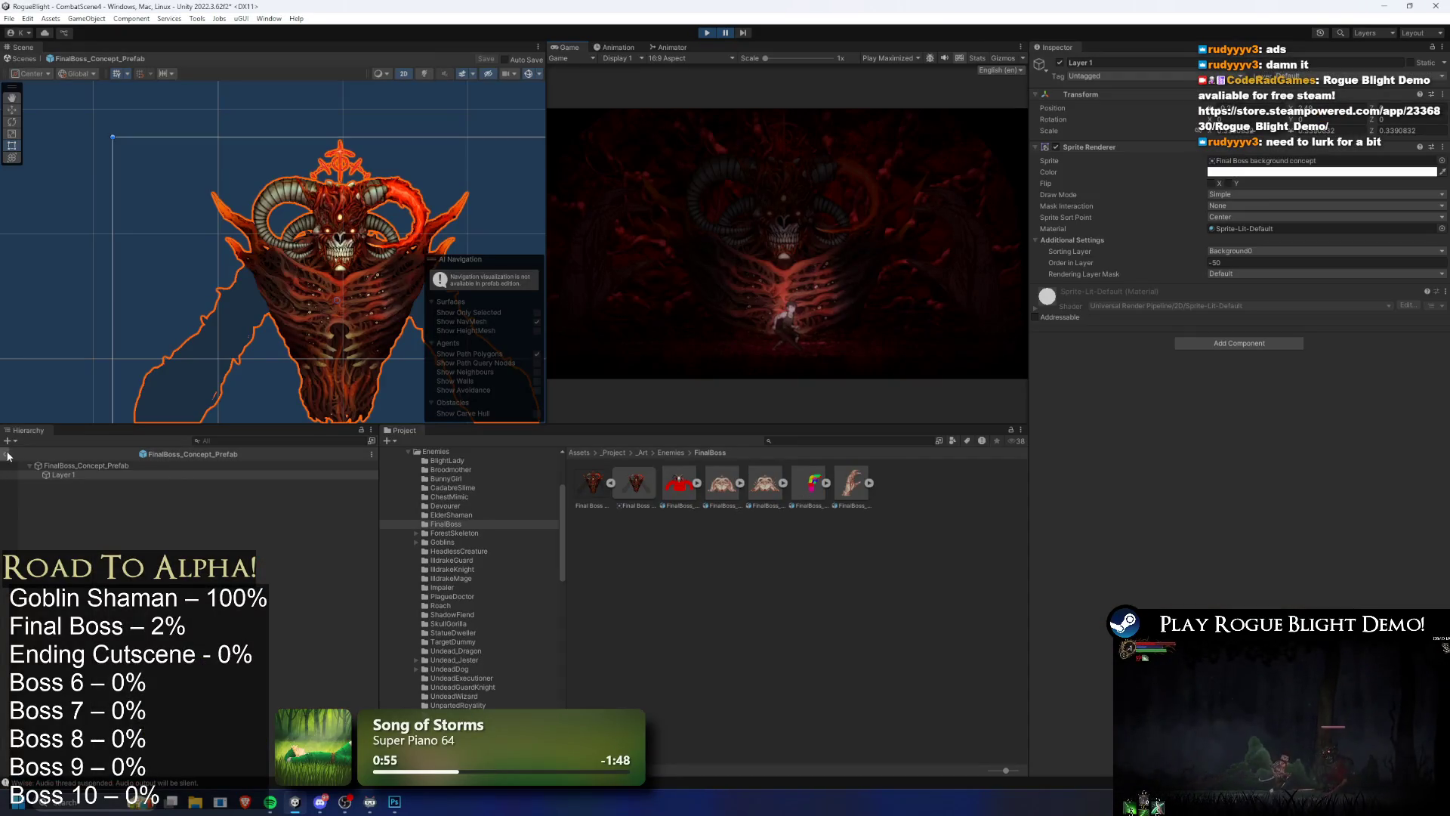
click(7, 454)
text(front)
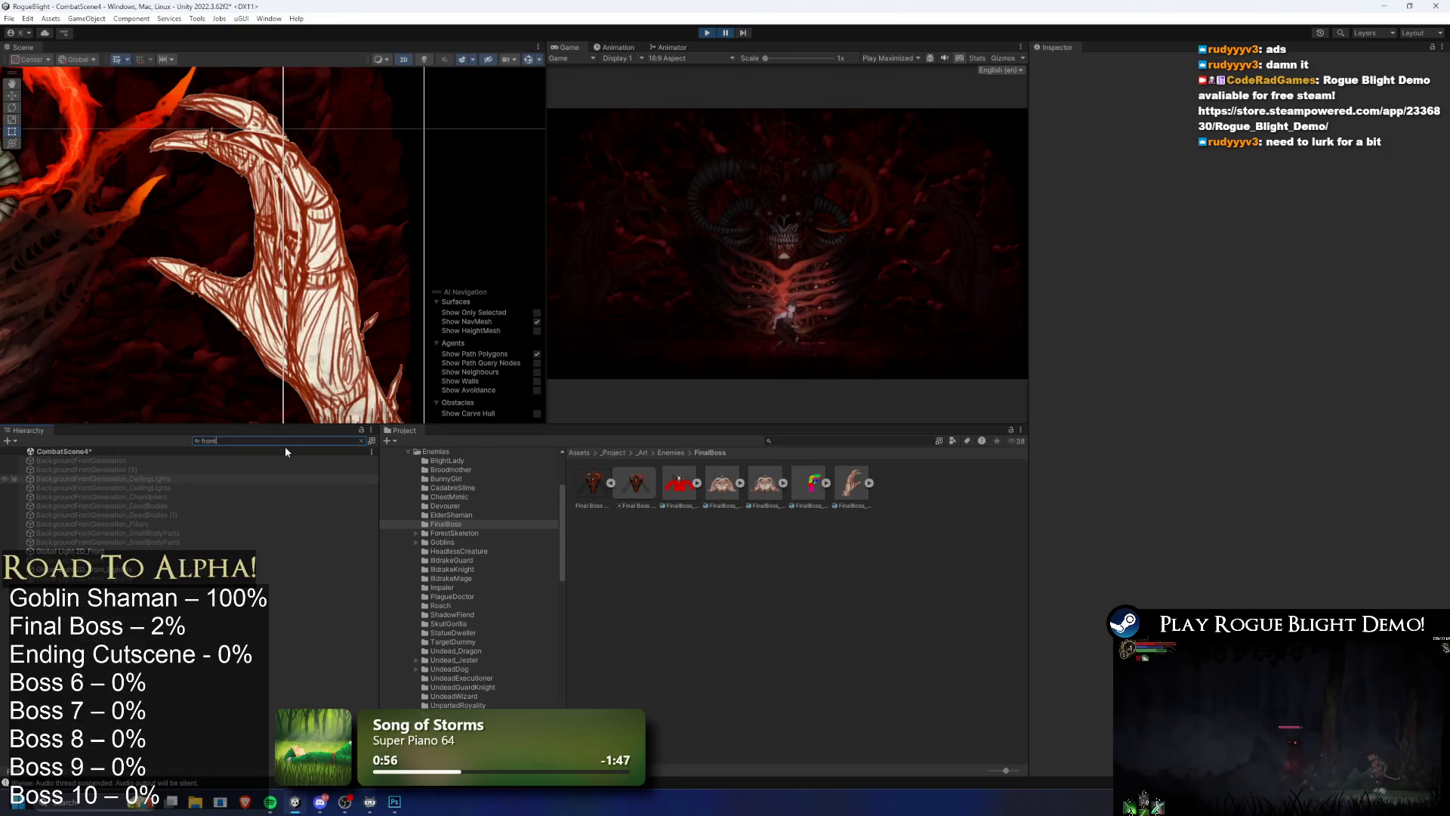
click(120, 552)
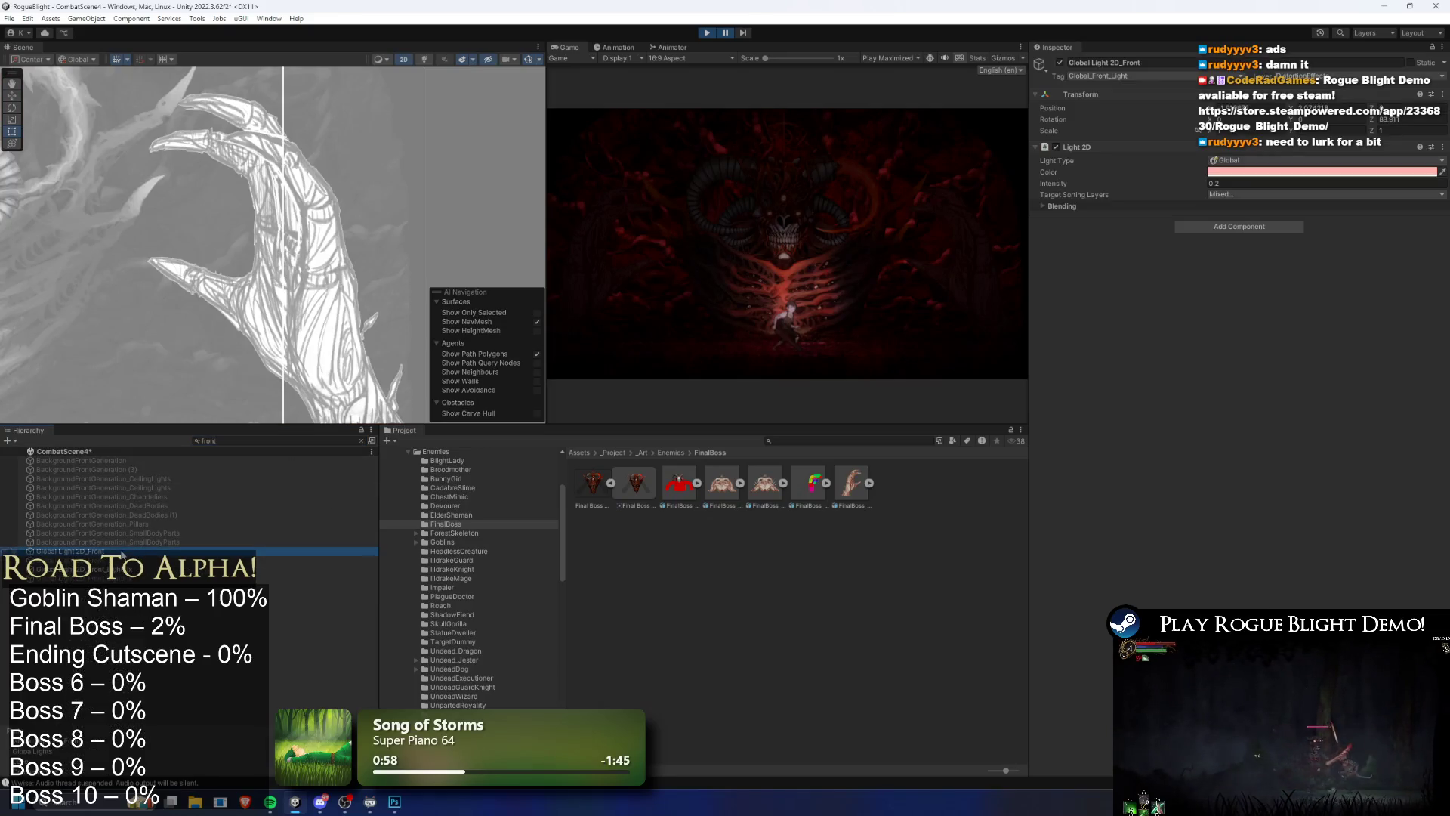
text(1)
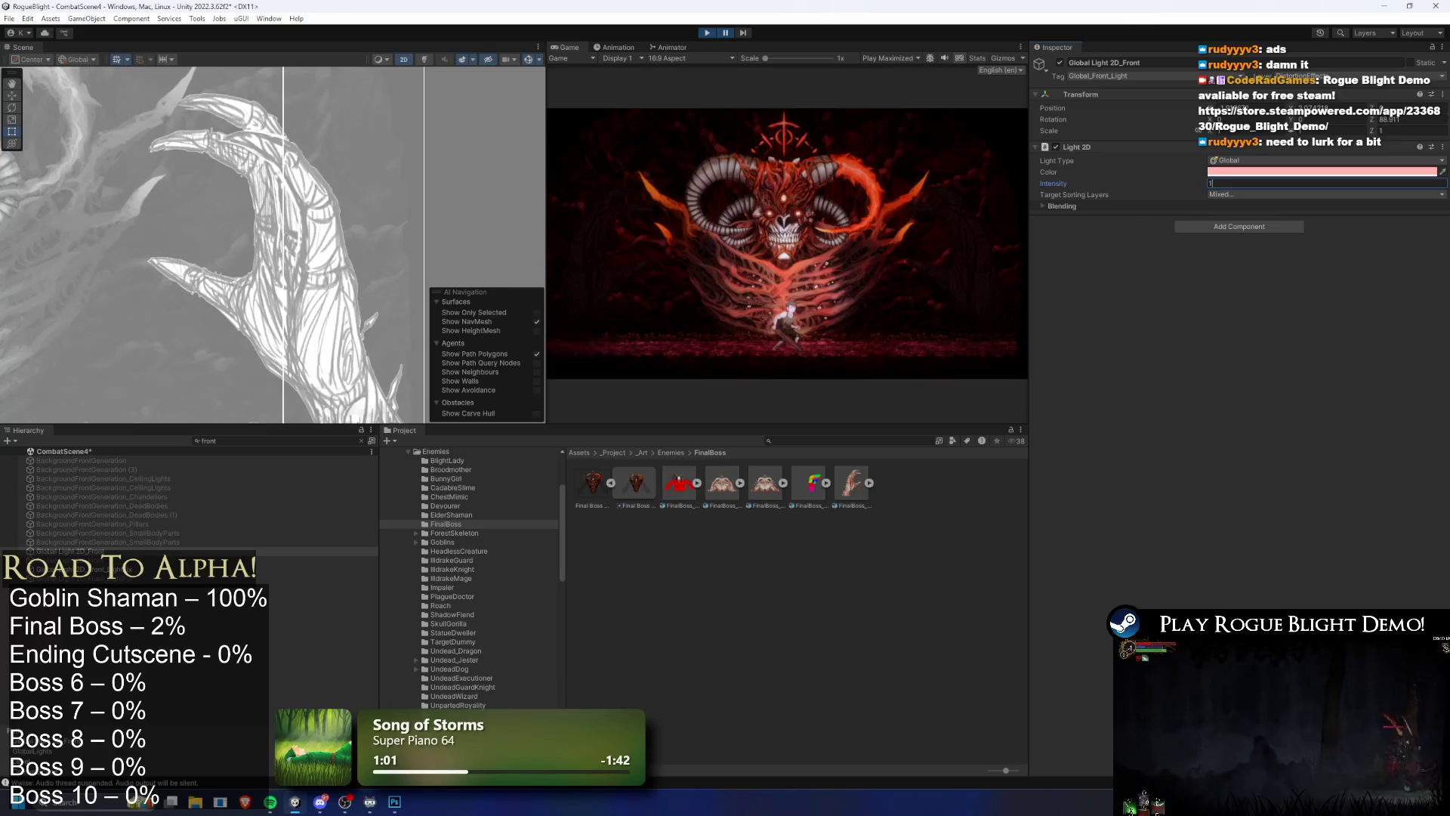
key(shift+space)
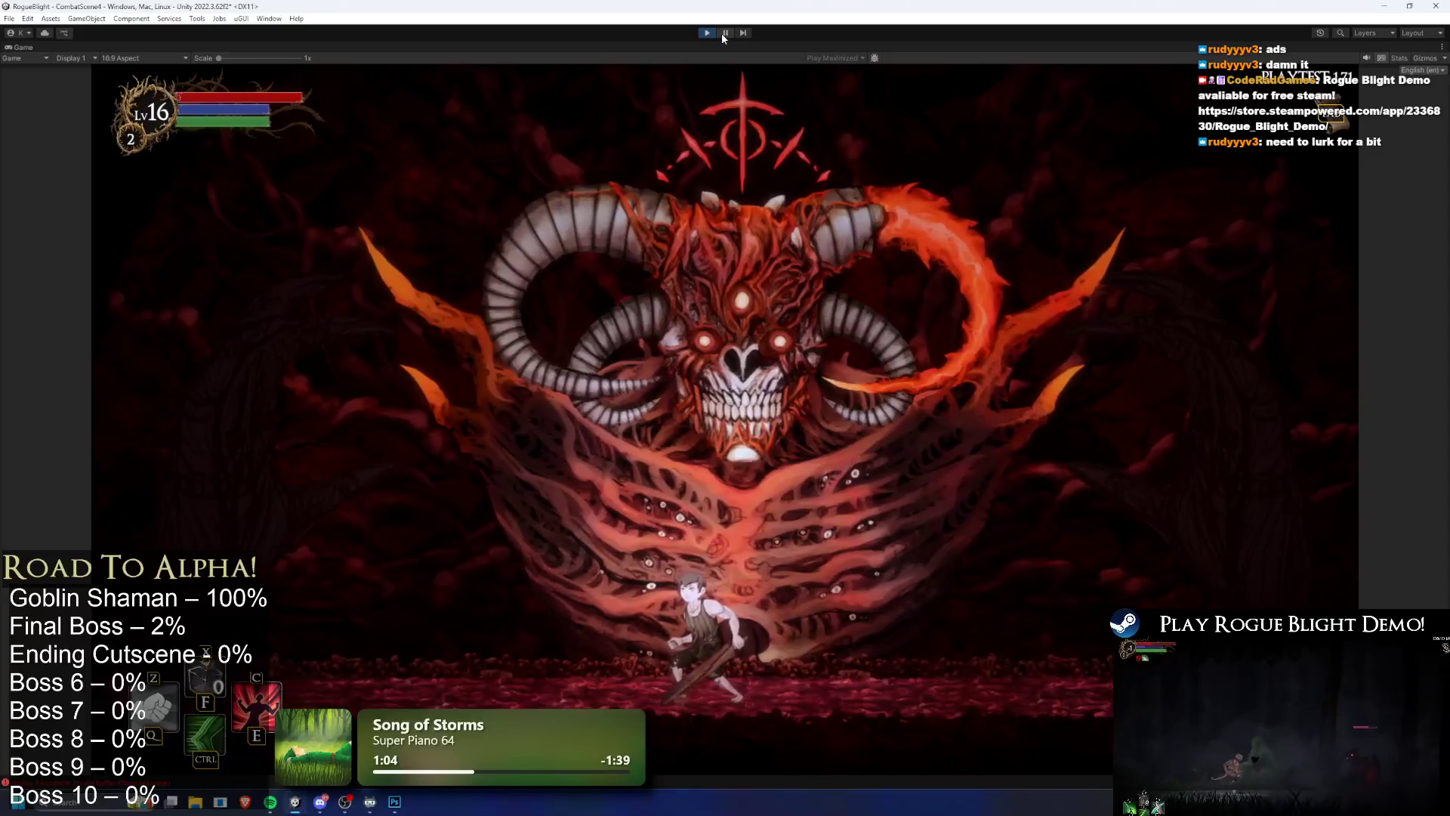
key(shift+space)
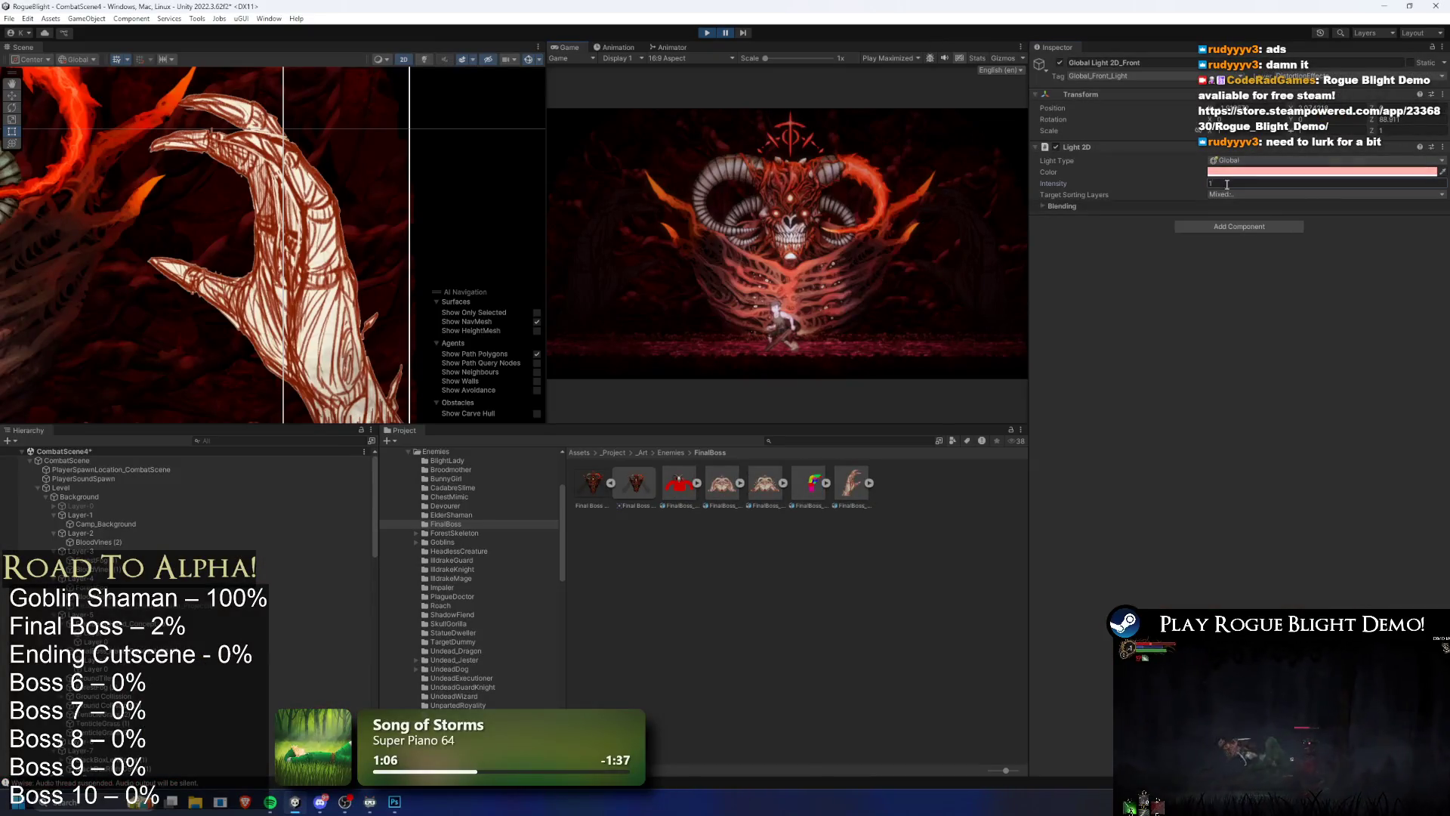
text(0.5)
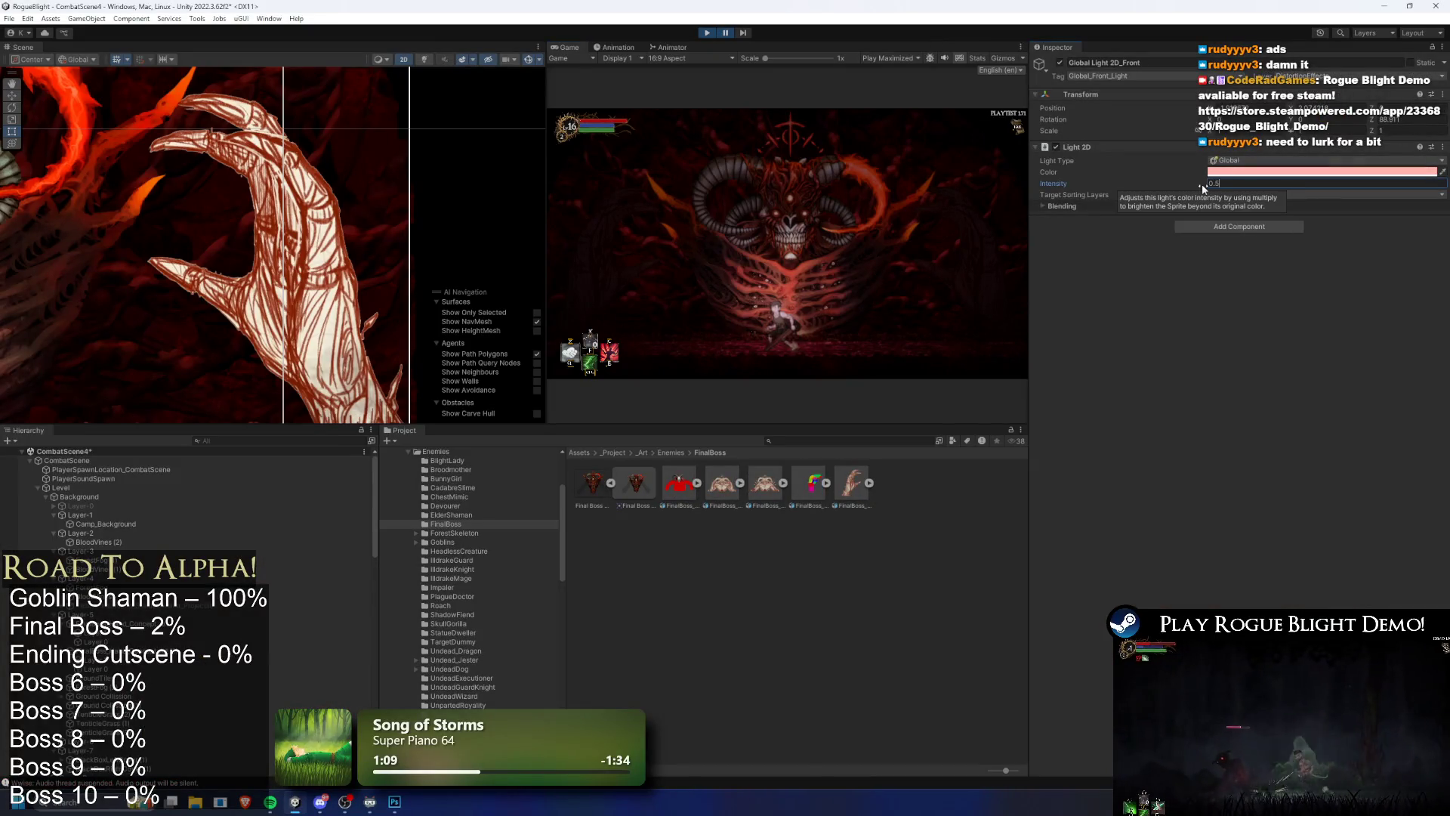
Step: In the maximized game view, run and jump the hero back and forth across the arena, then pause
key(shift+space)
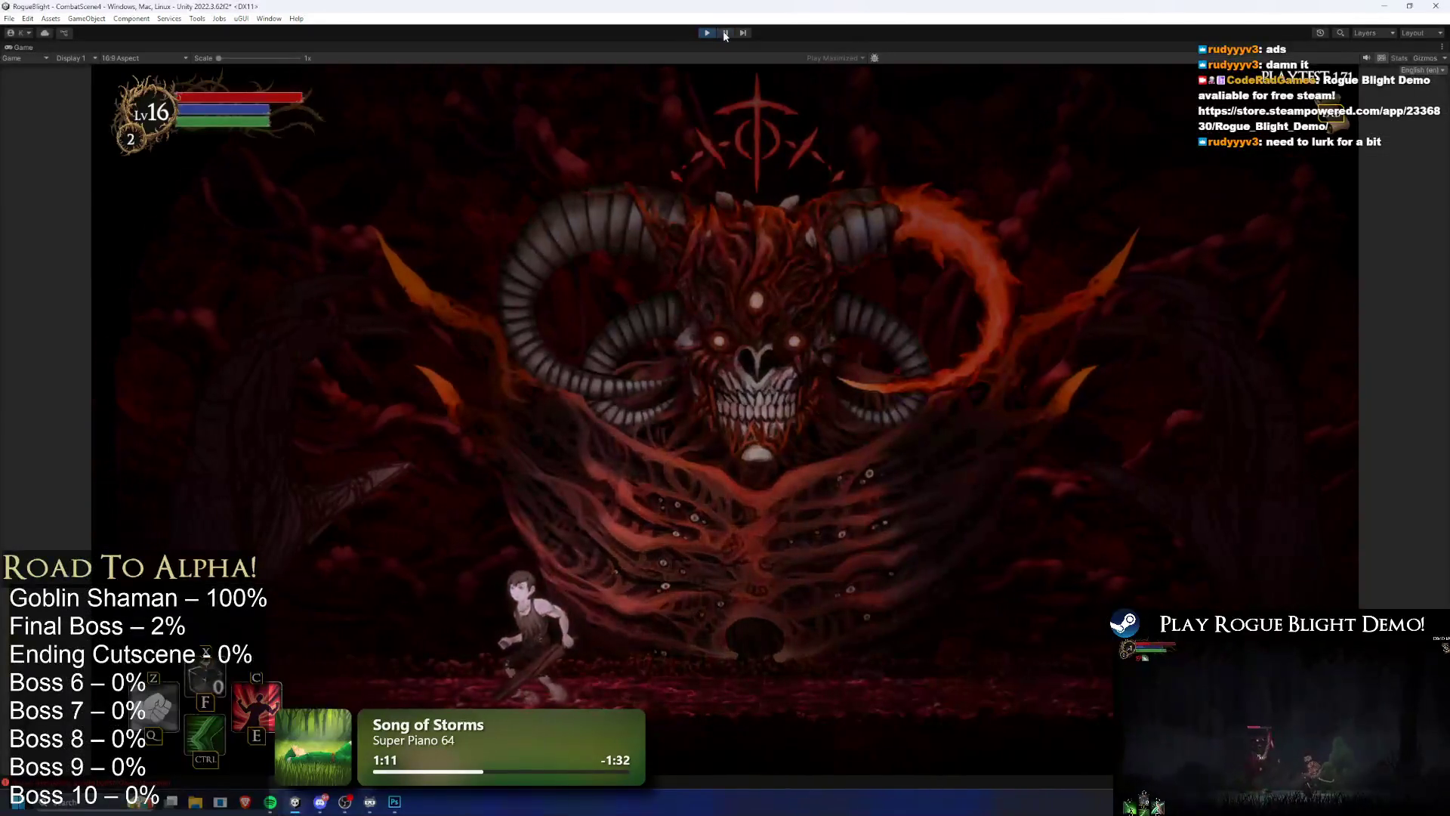
key(d)
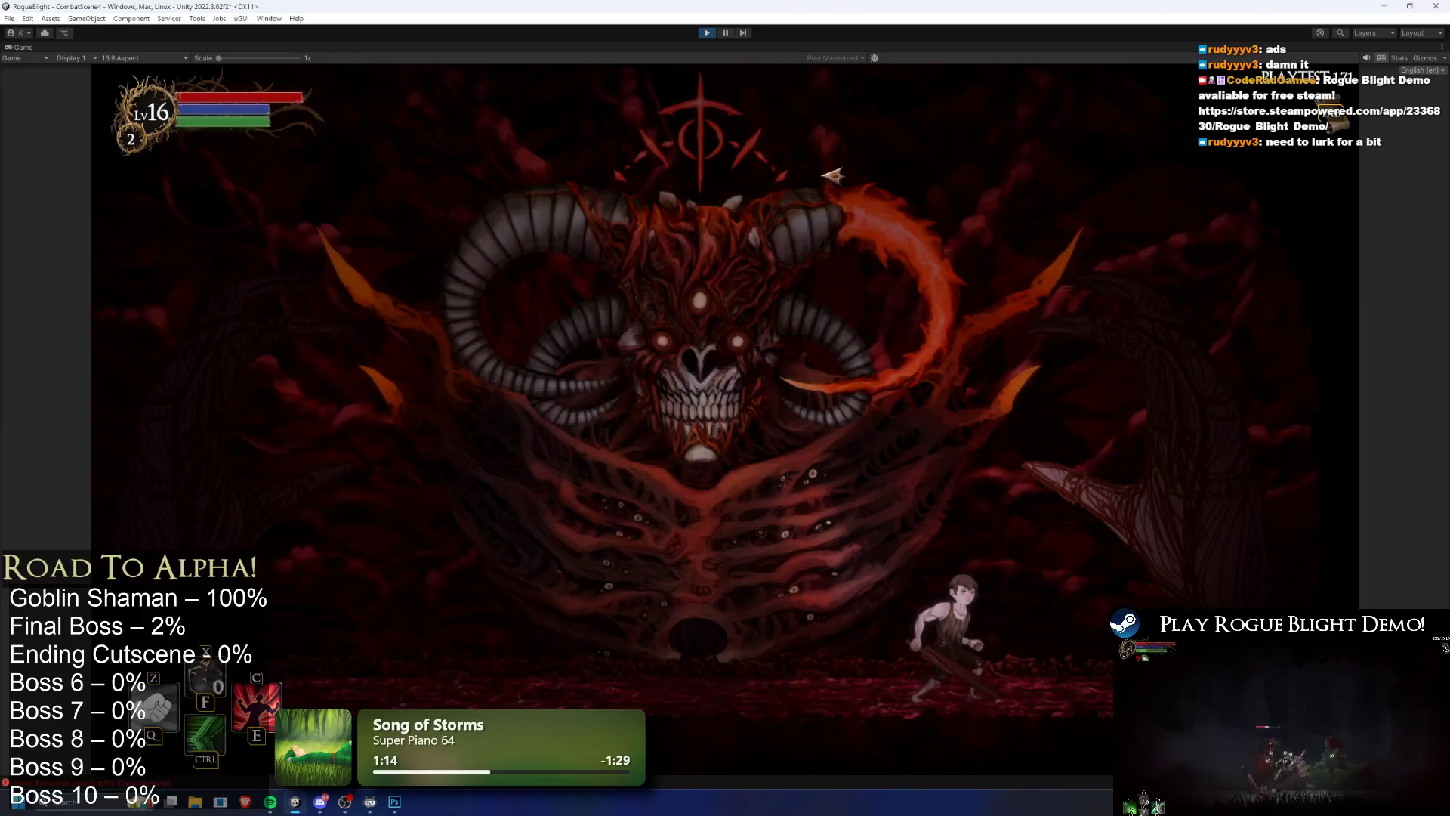
key(a)
key(space)
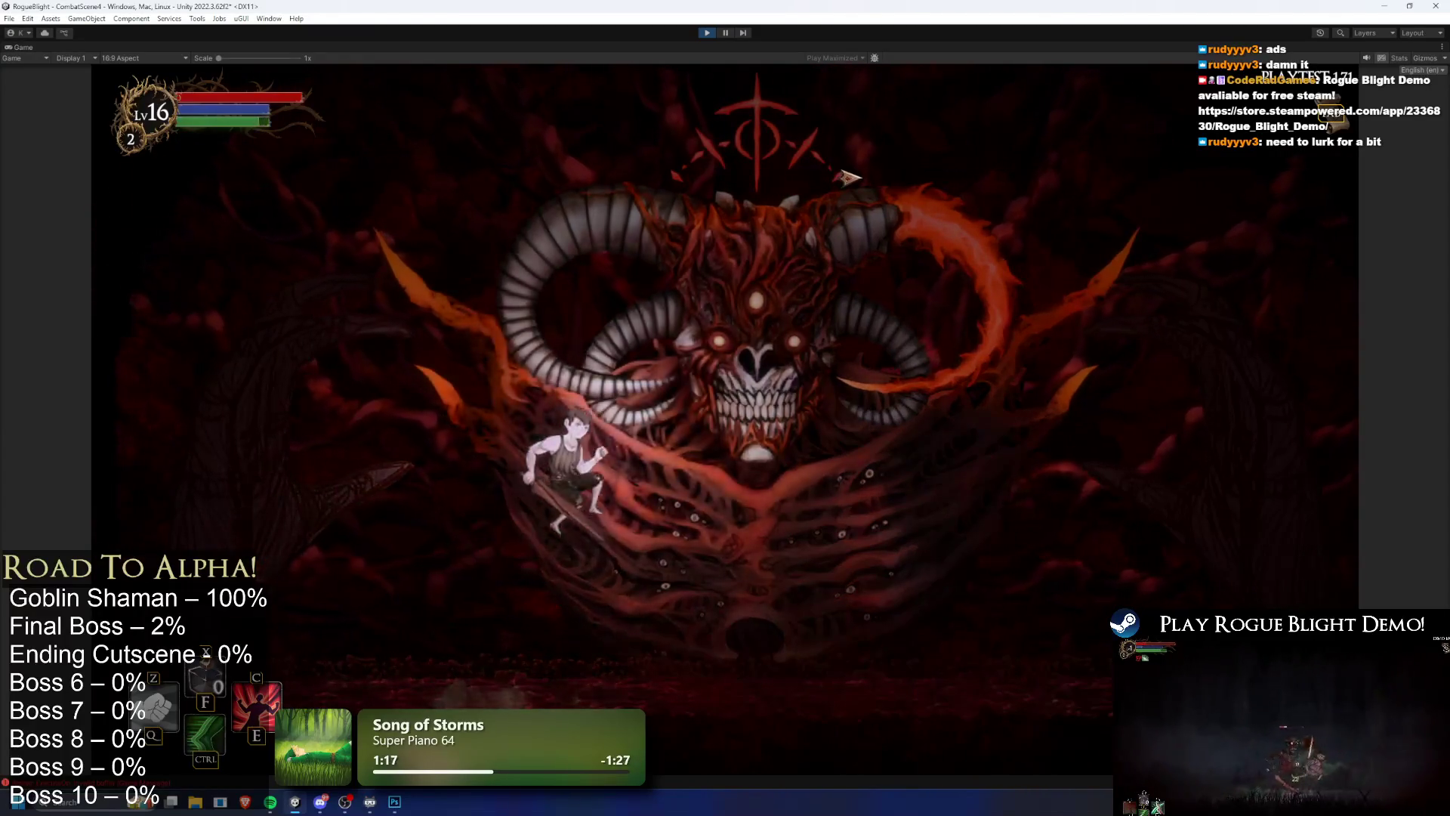
key(a)
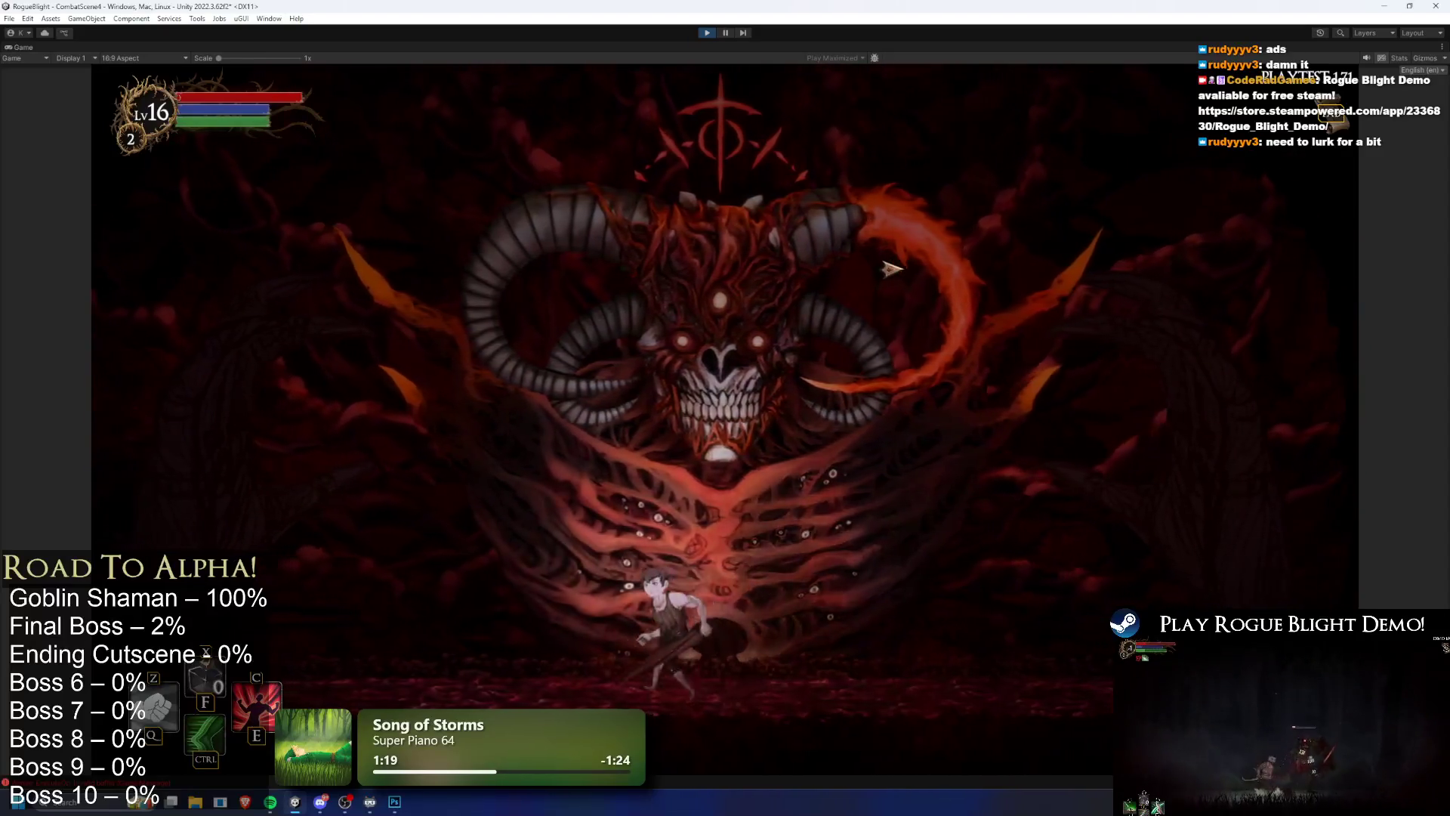
key(d)
key(space)
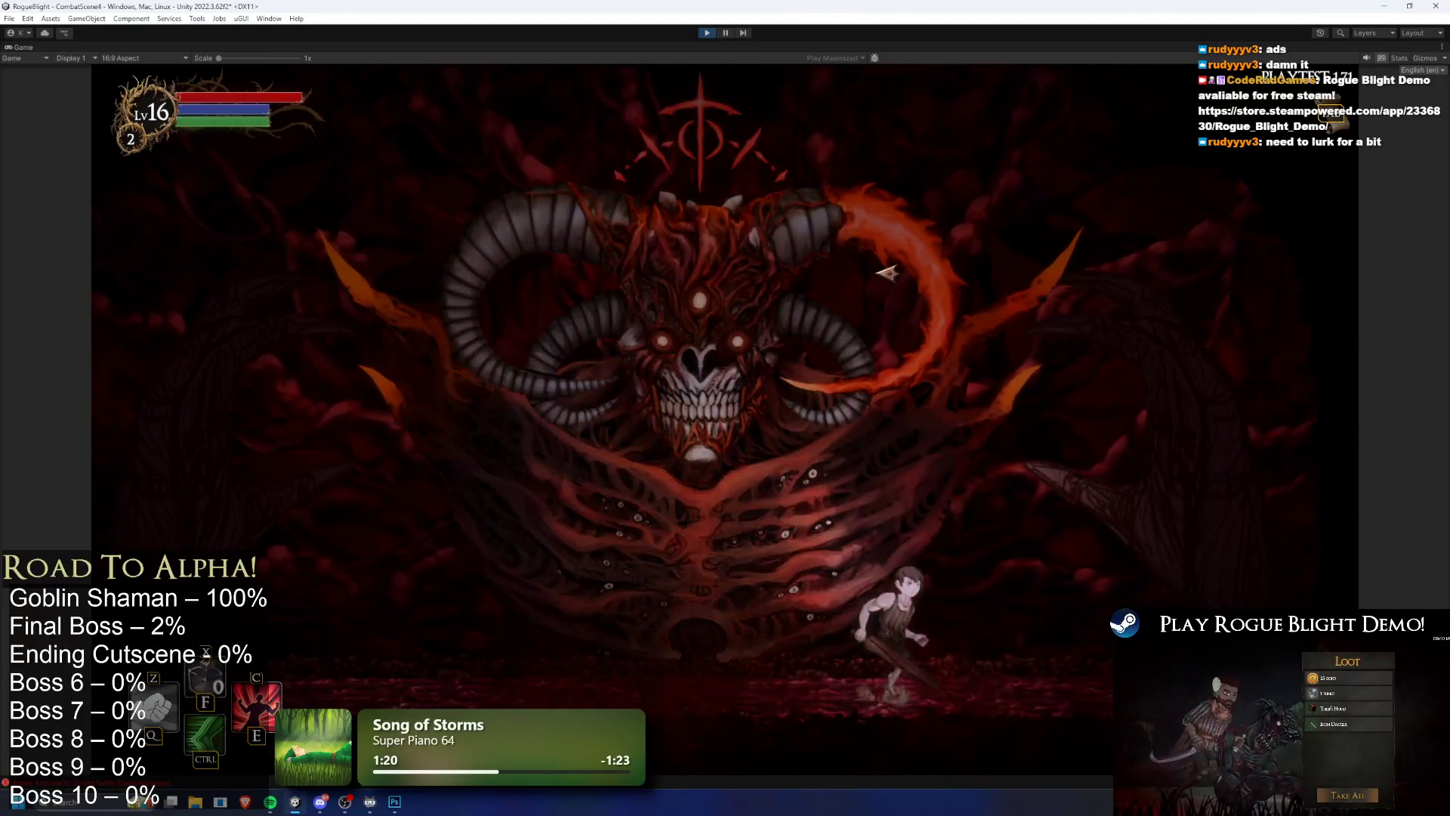
key(d)
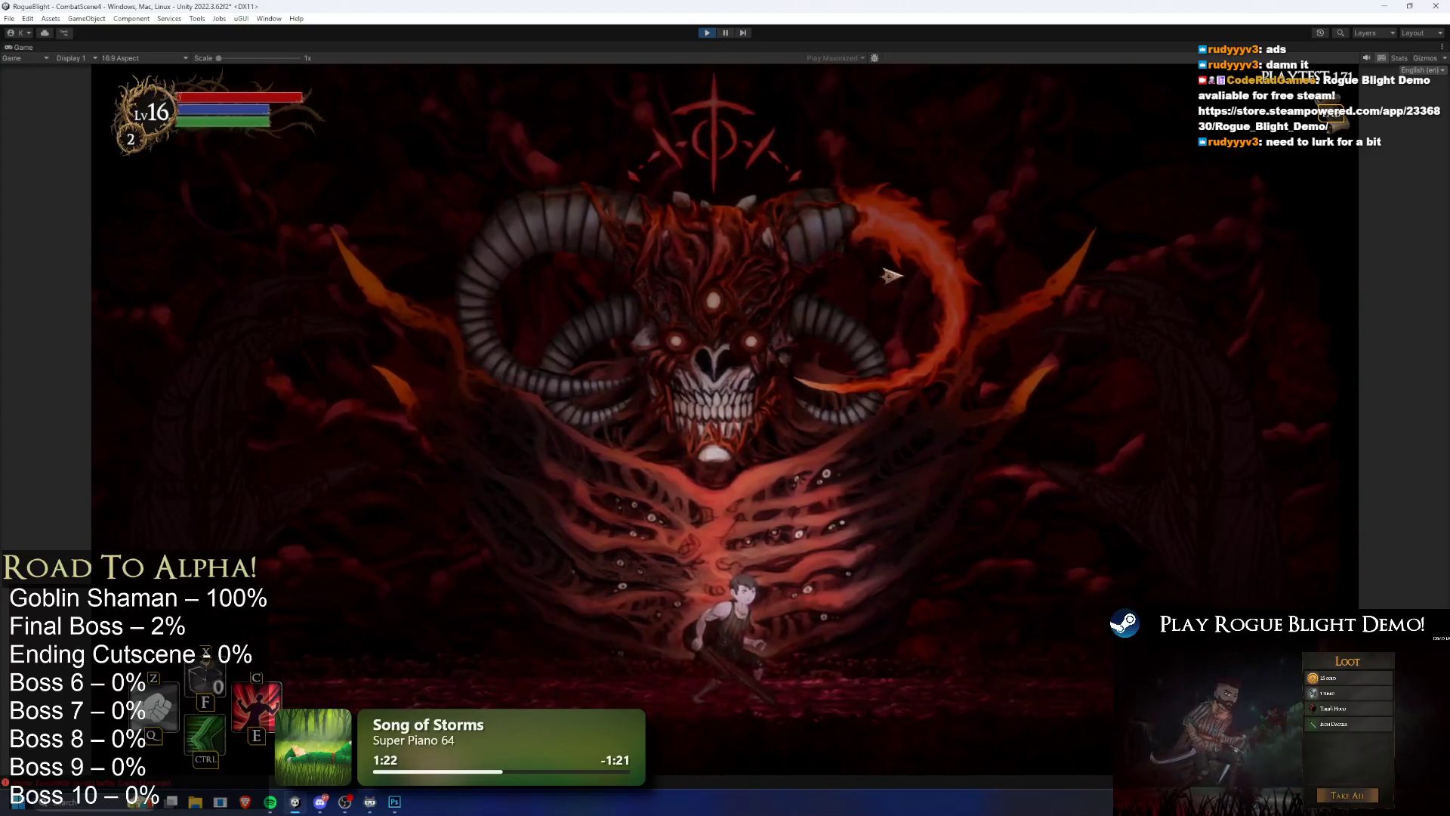
key(a)
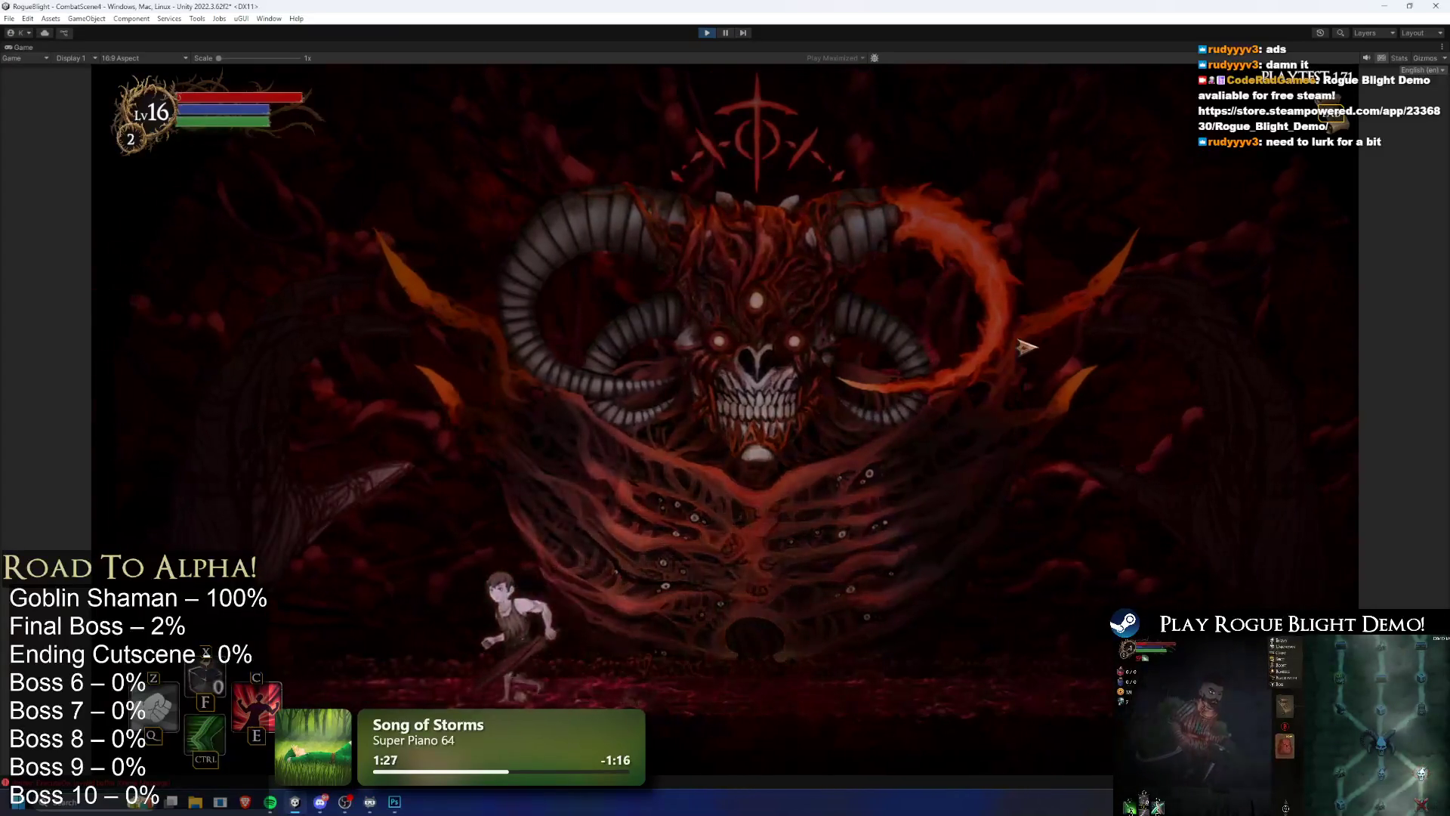
key(d)
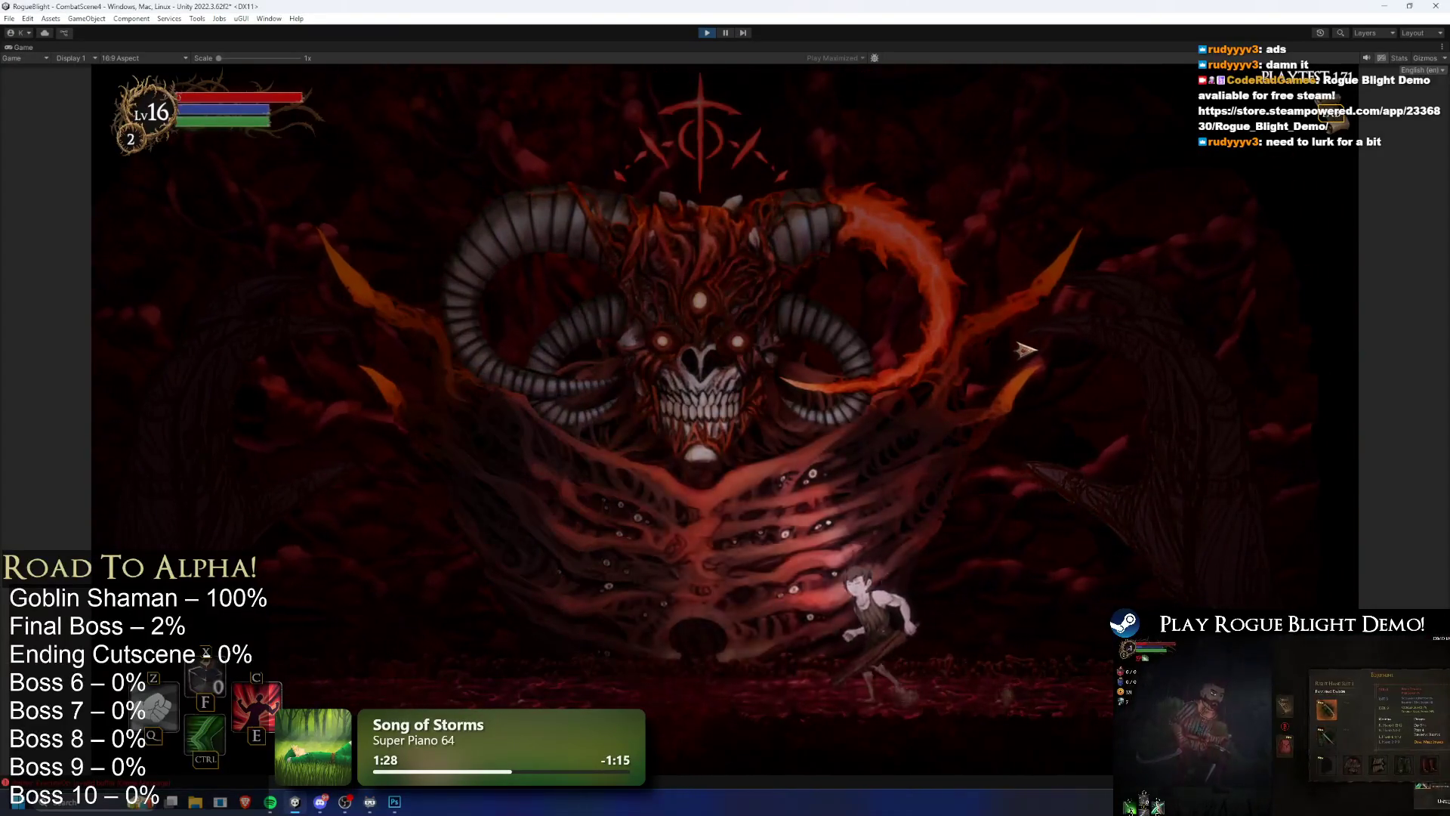
key(a)
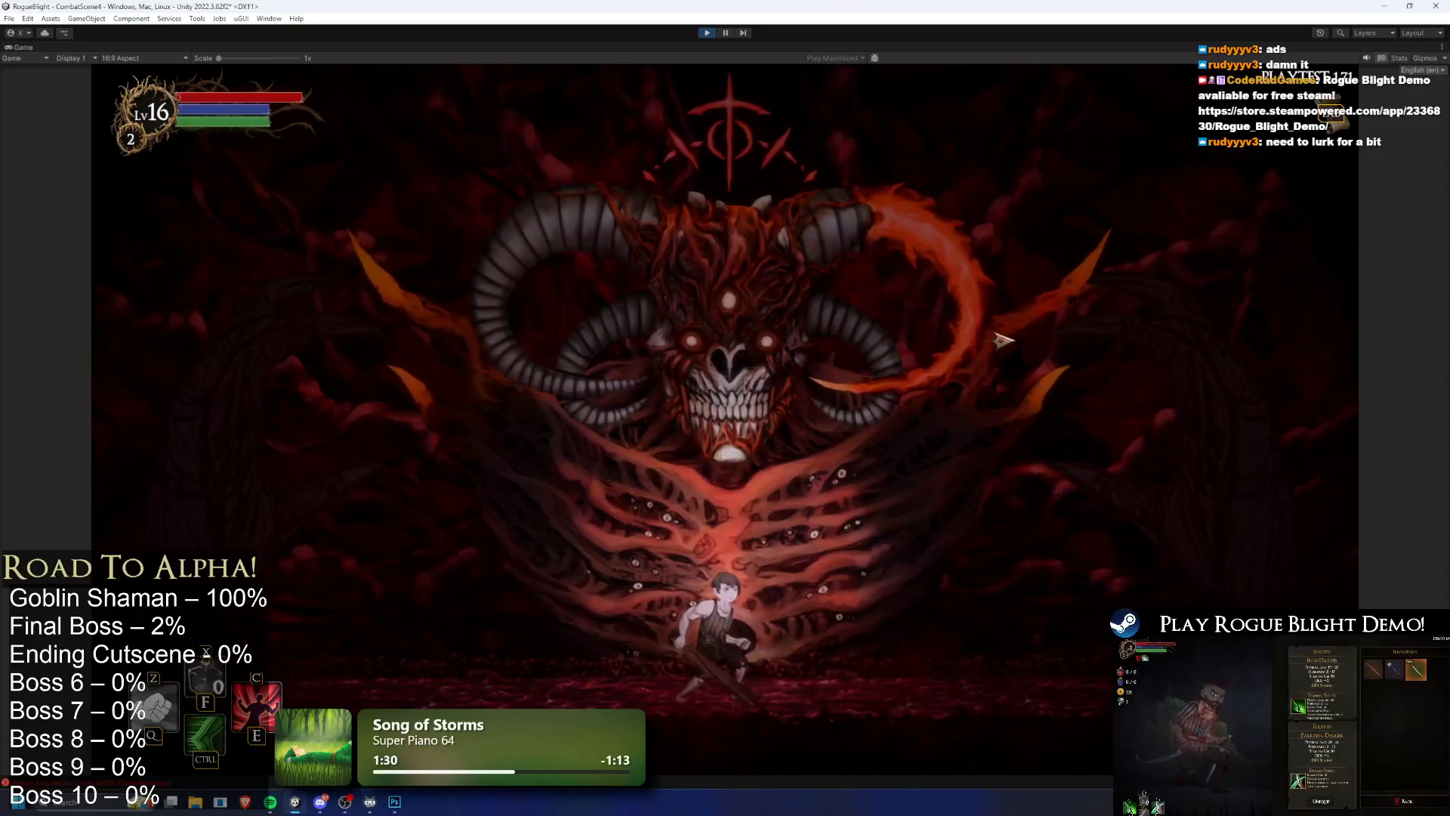
key(d)
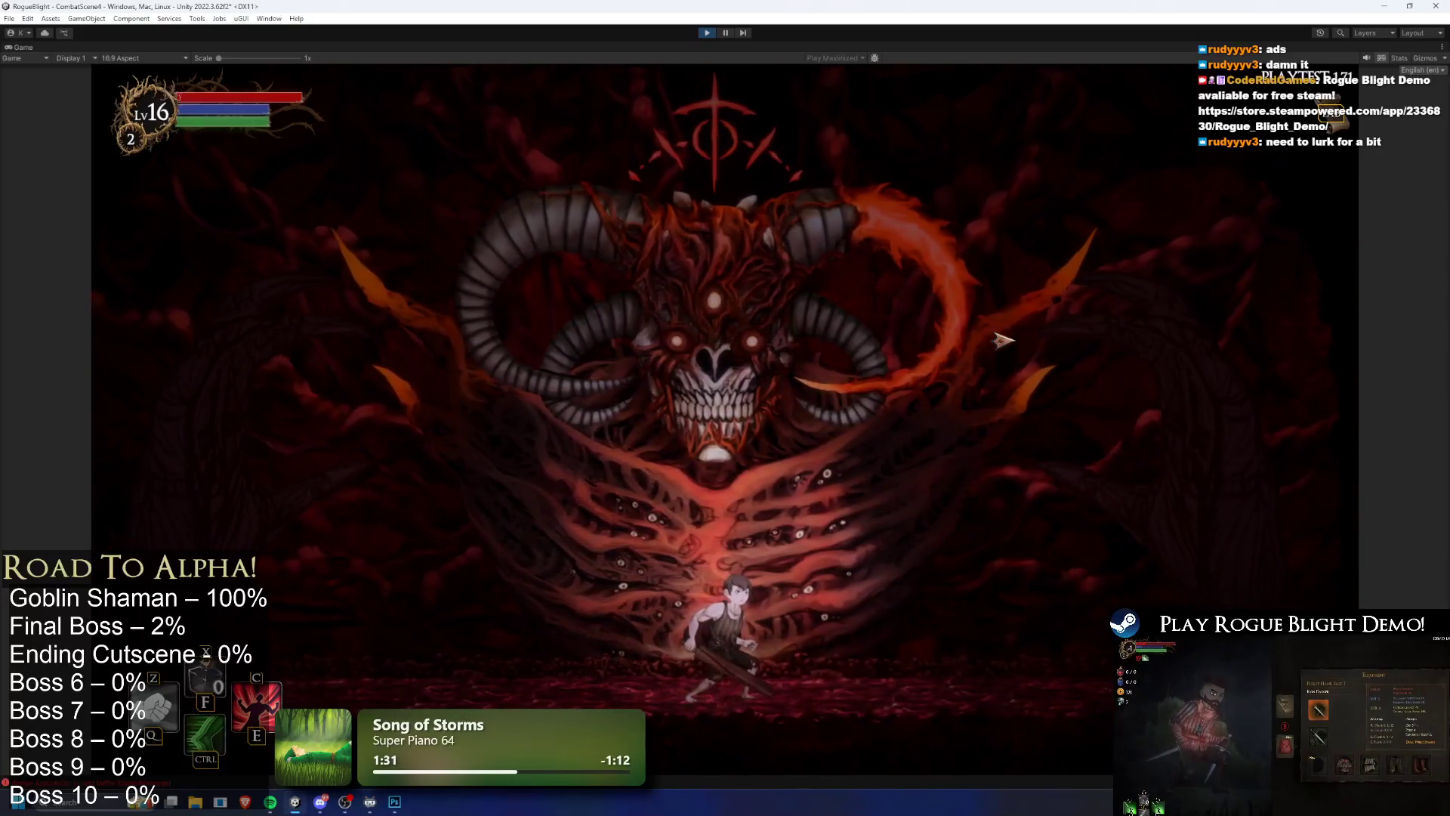
key(a)
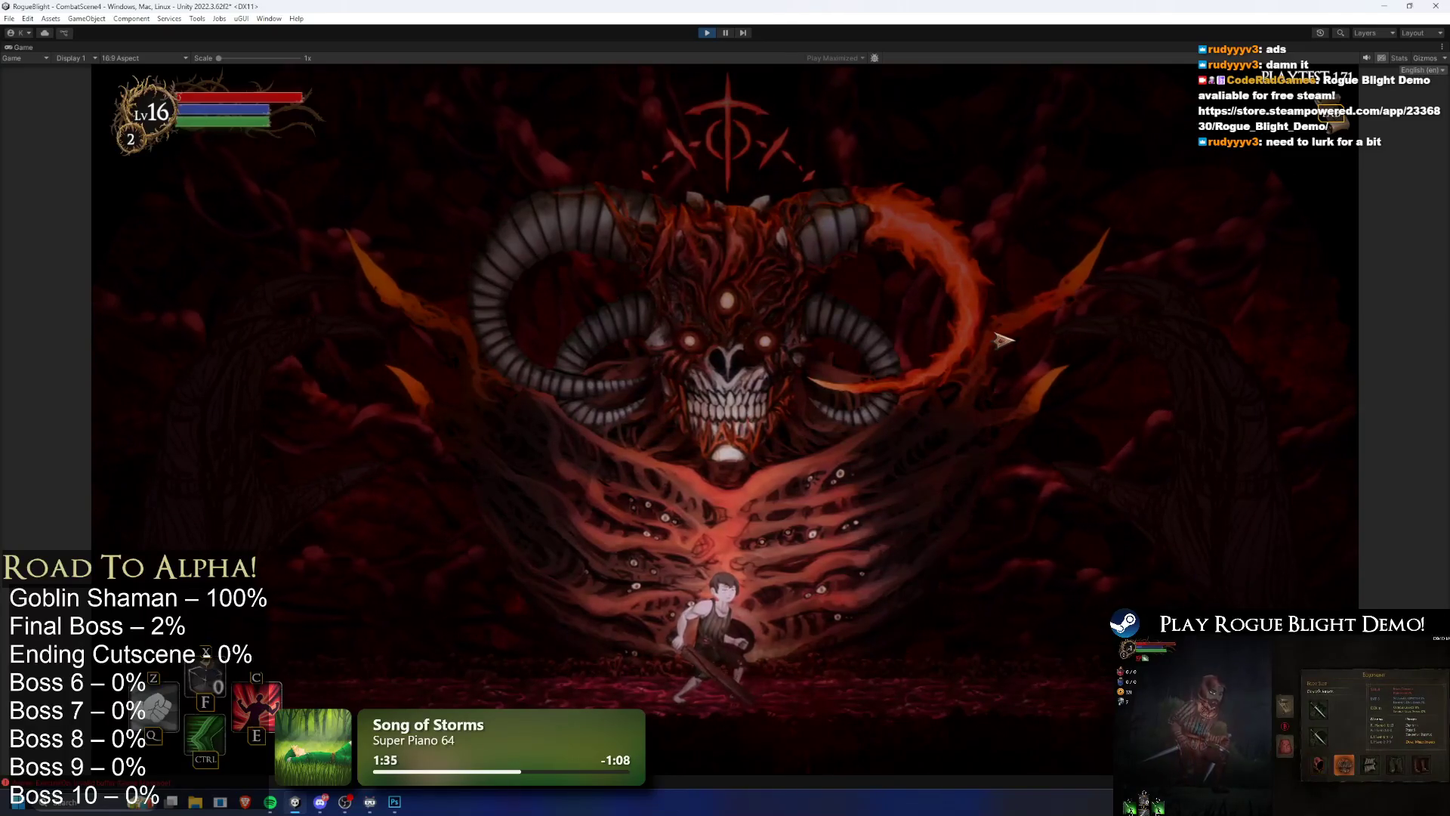
key(a)
key(space)
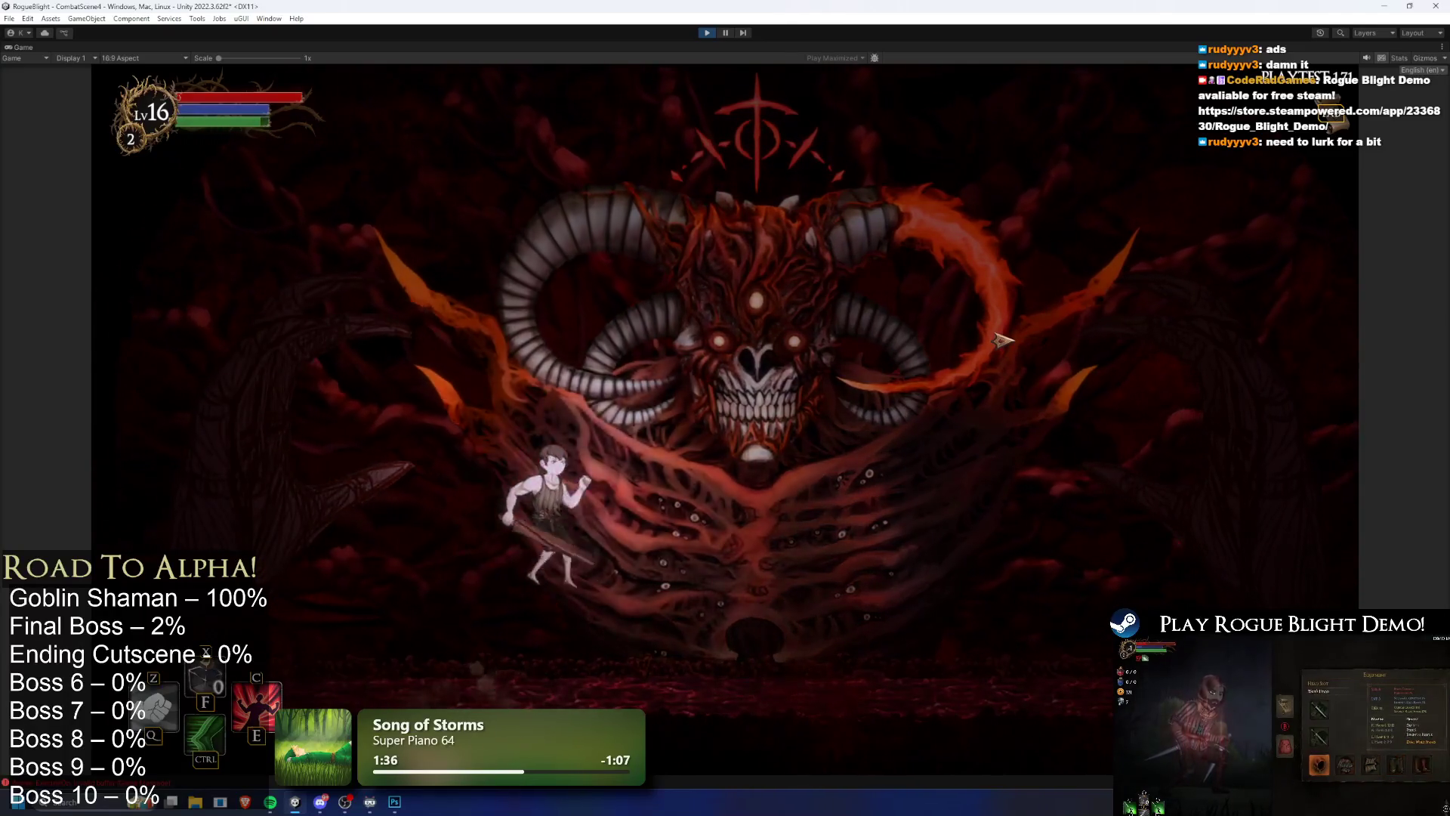
key(d)
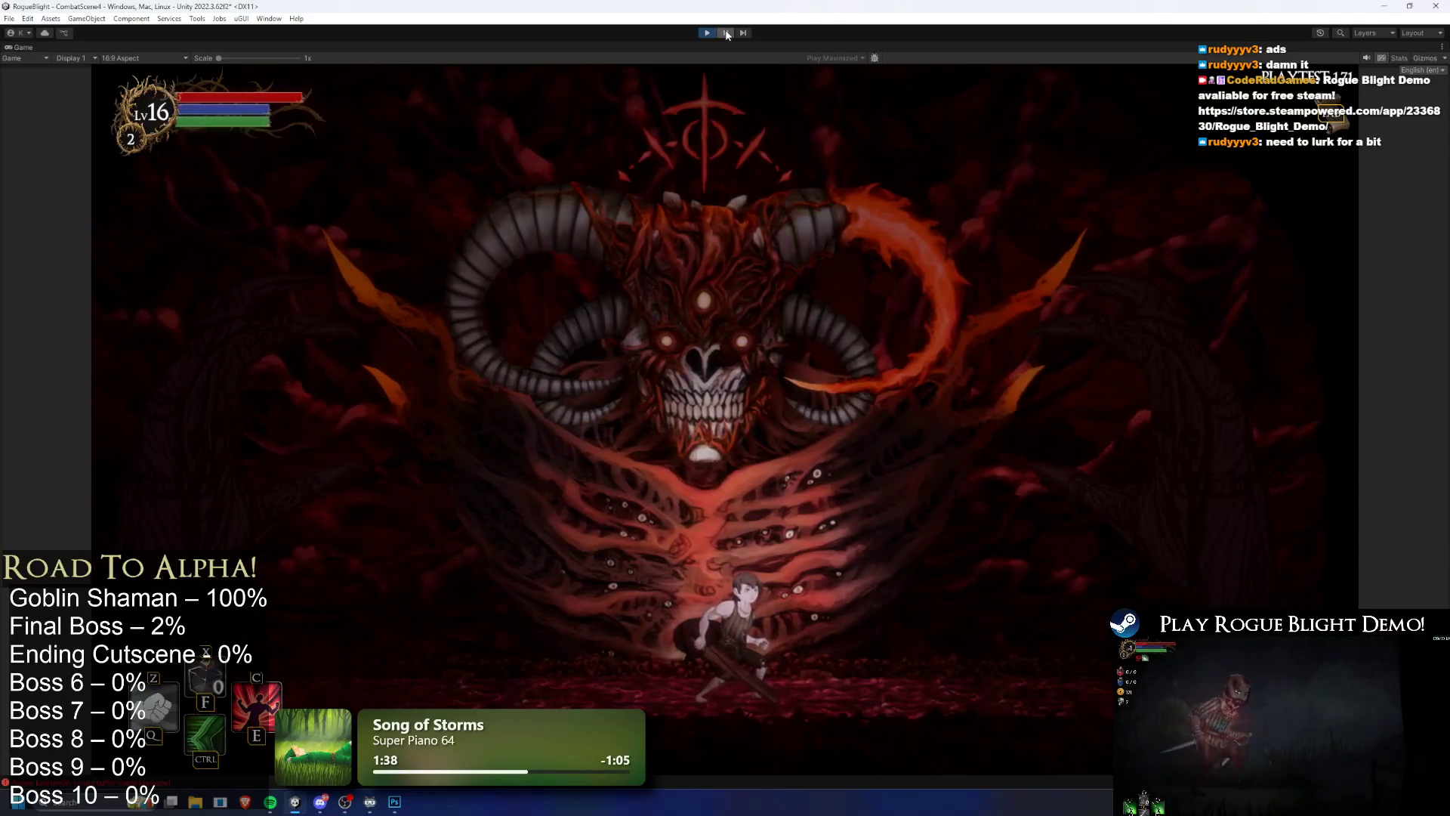
click(724, 33)
Step: Find and select Global Light 2D_Back in the Hierarchy, after checking the Front light and GlobalLights parent
click(197, 440)
click(337, 438)
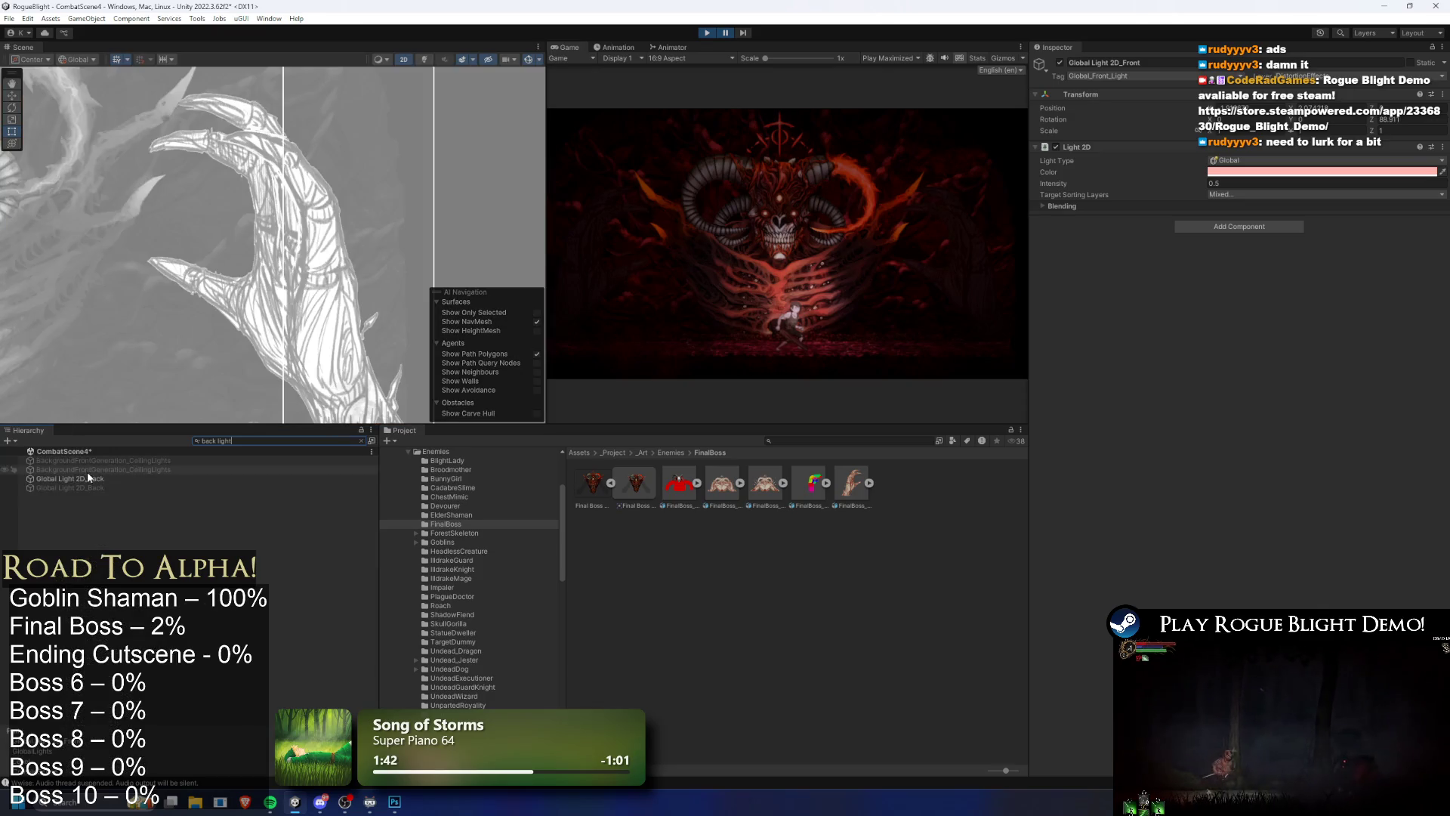
click(87, 478)
text(global)
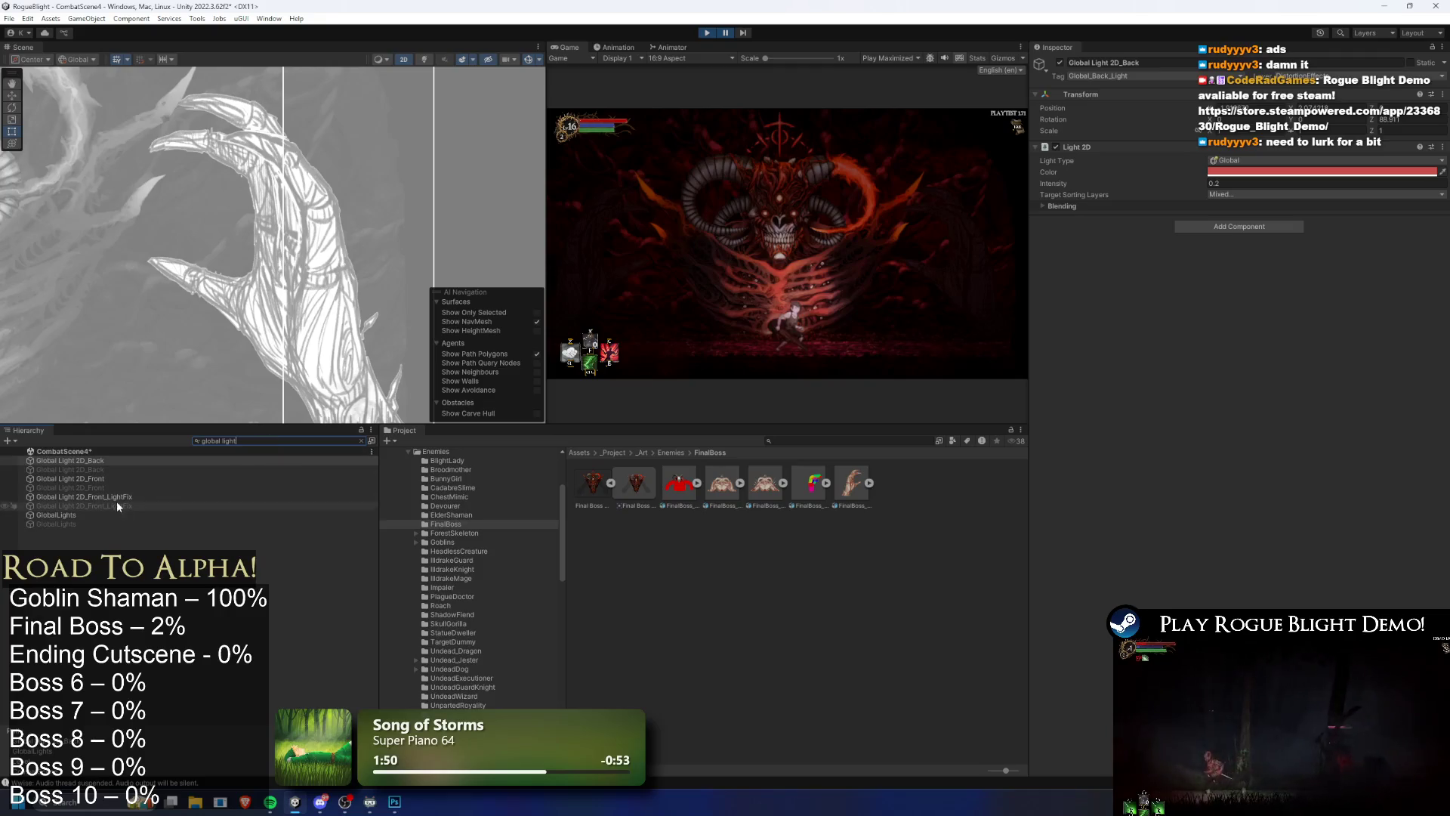
click(115, 480)
click(80, 514)
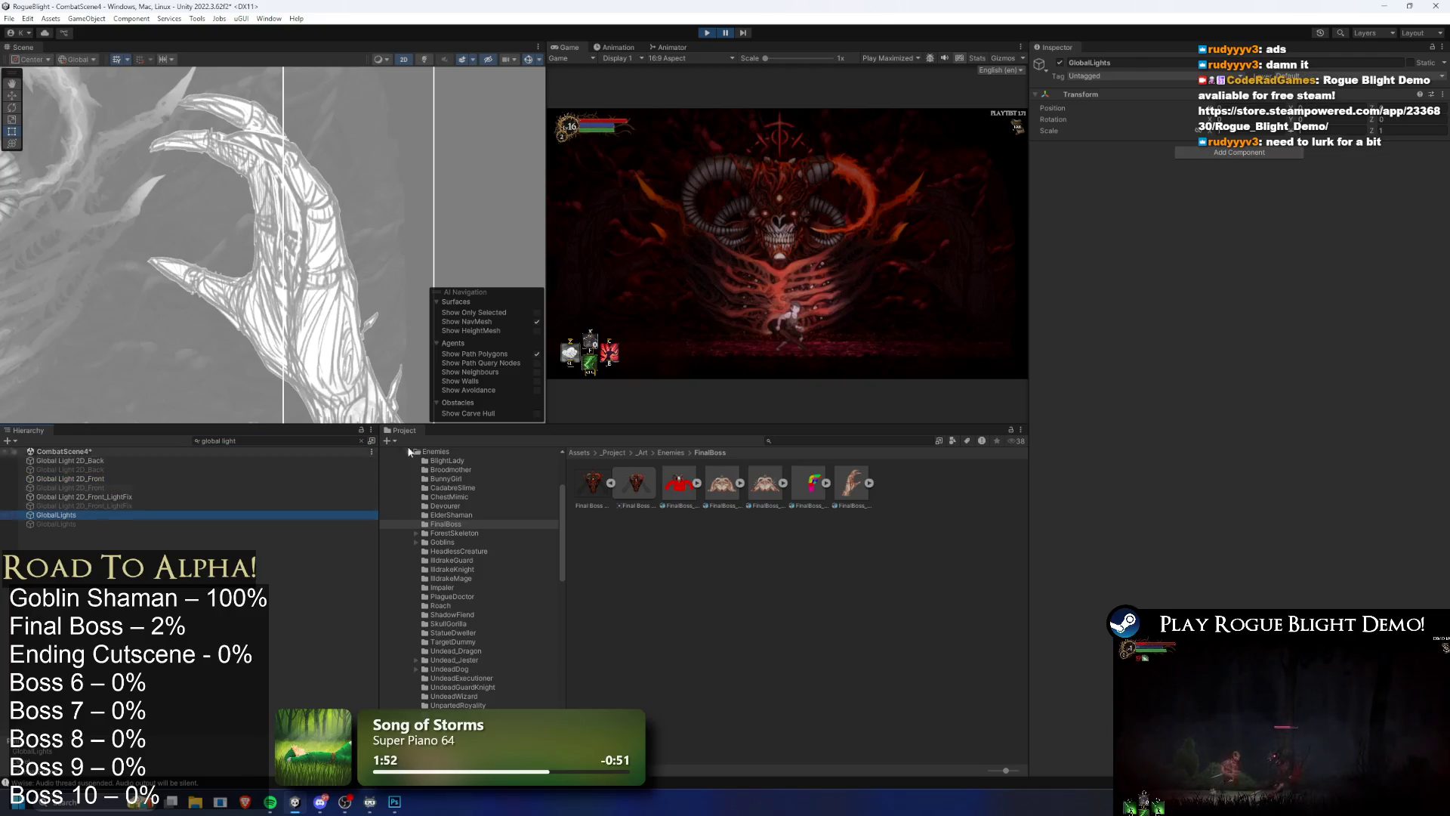
click(102, 457)
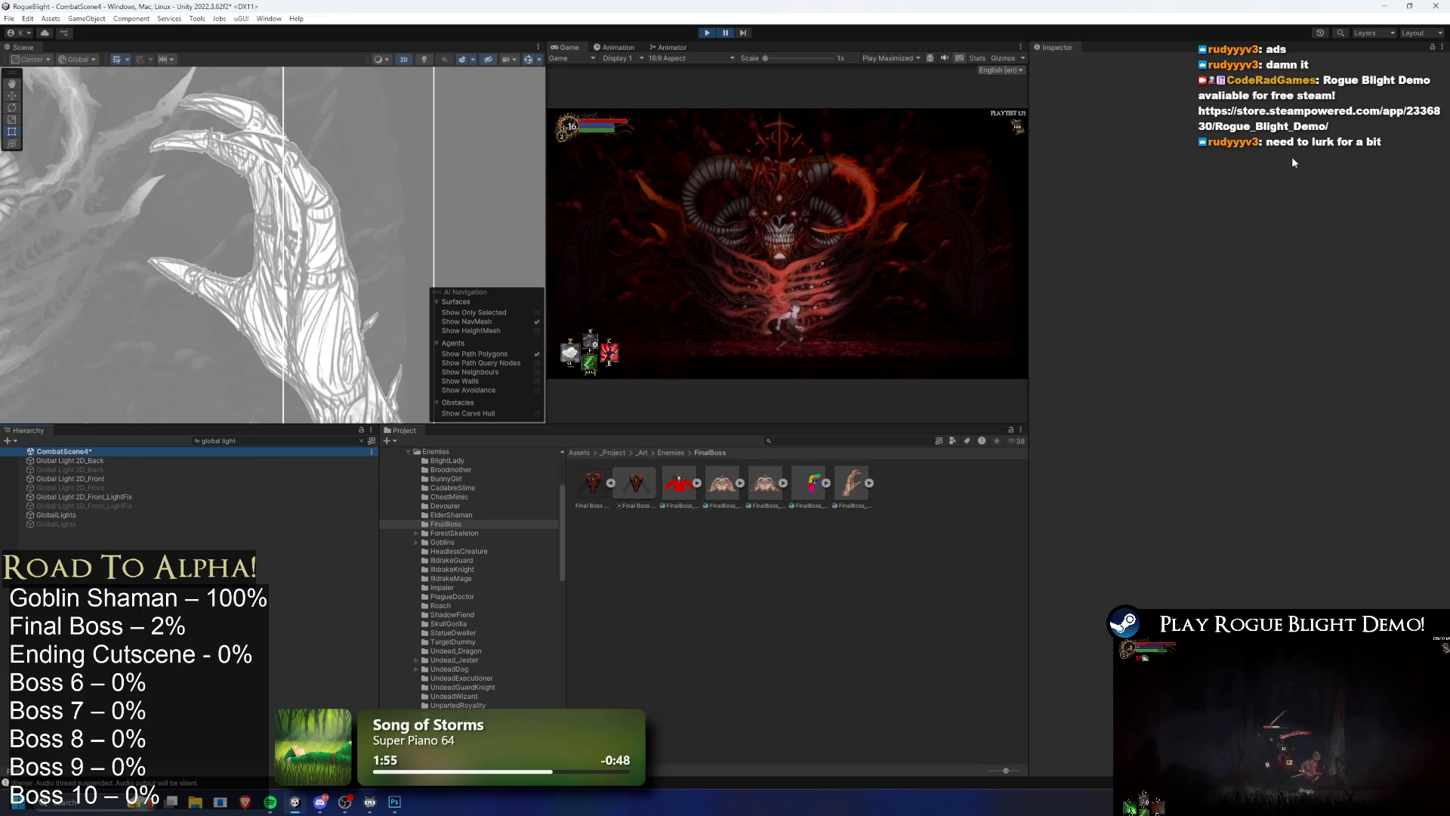
click(263, 439)
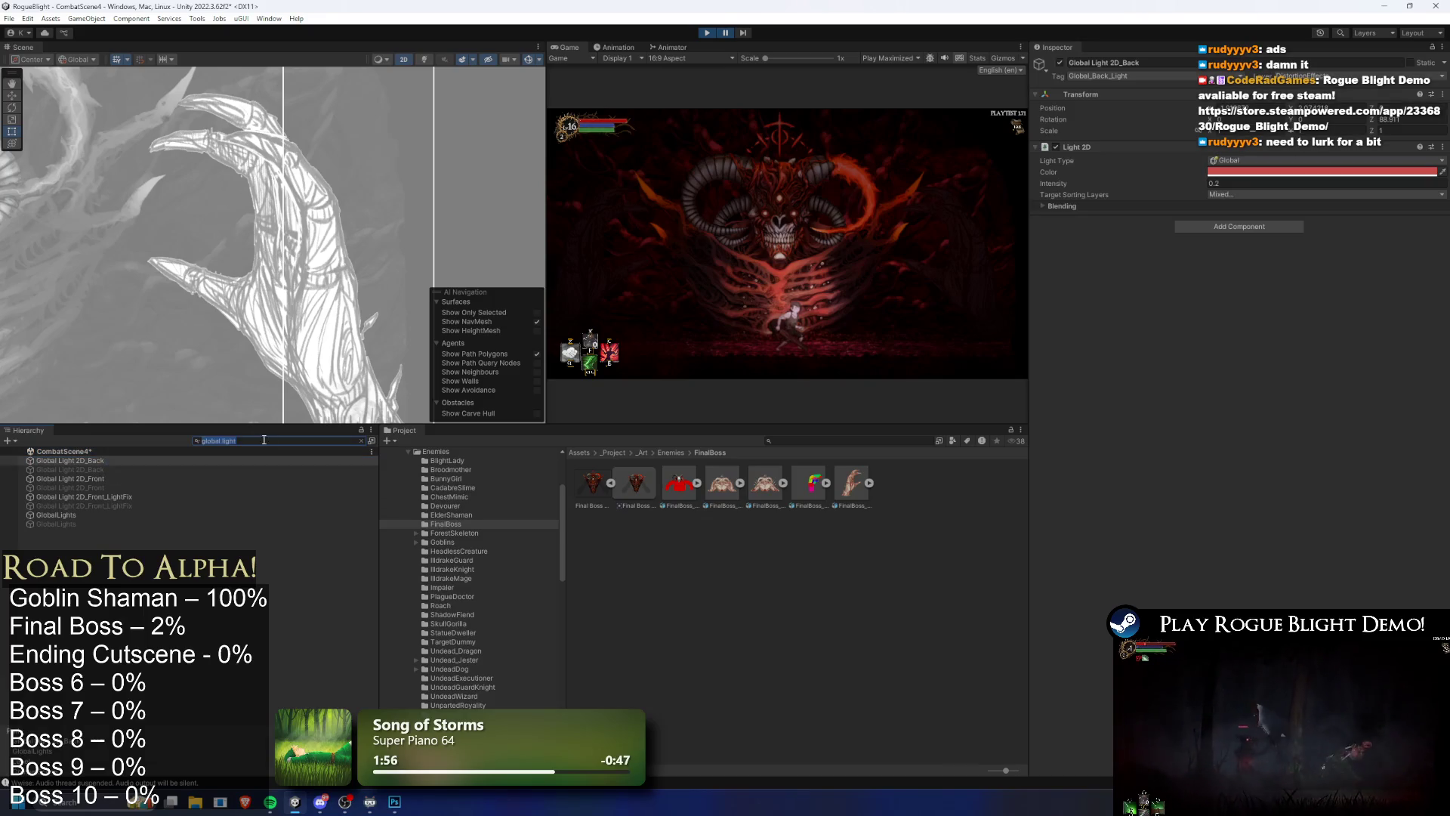
Step: Change the back light's colour to black after trying white, then clear the search
click(1318, 172)
drag(1352, 250, 1046, 185)
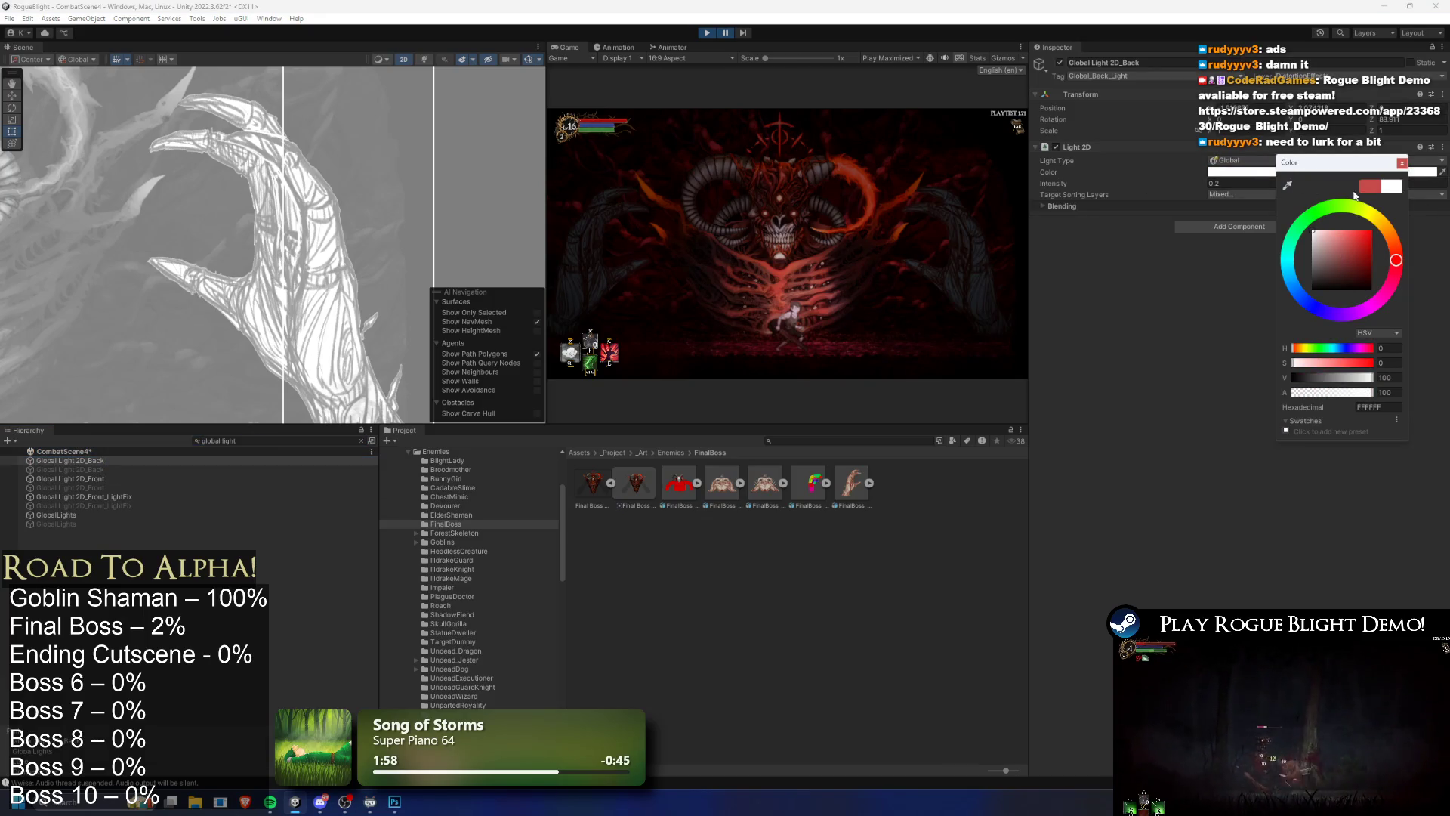
key(ctrl+z)
drag(1342, 271, 1283, 306)
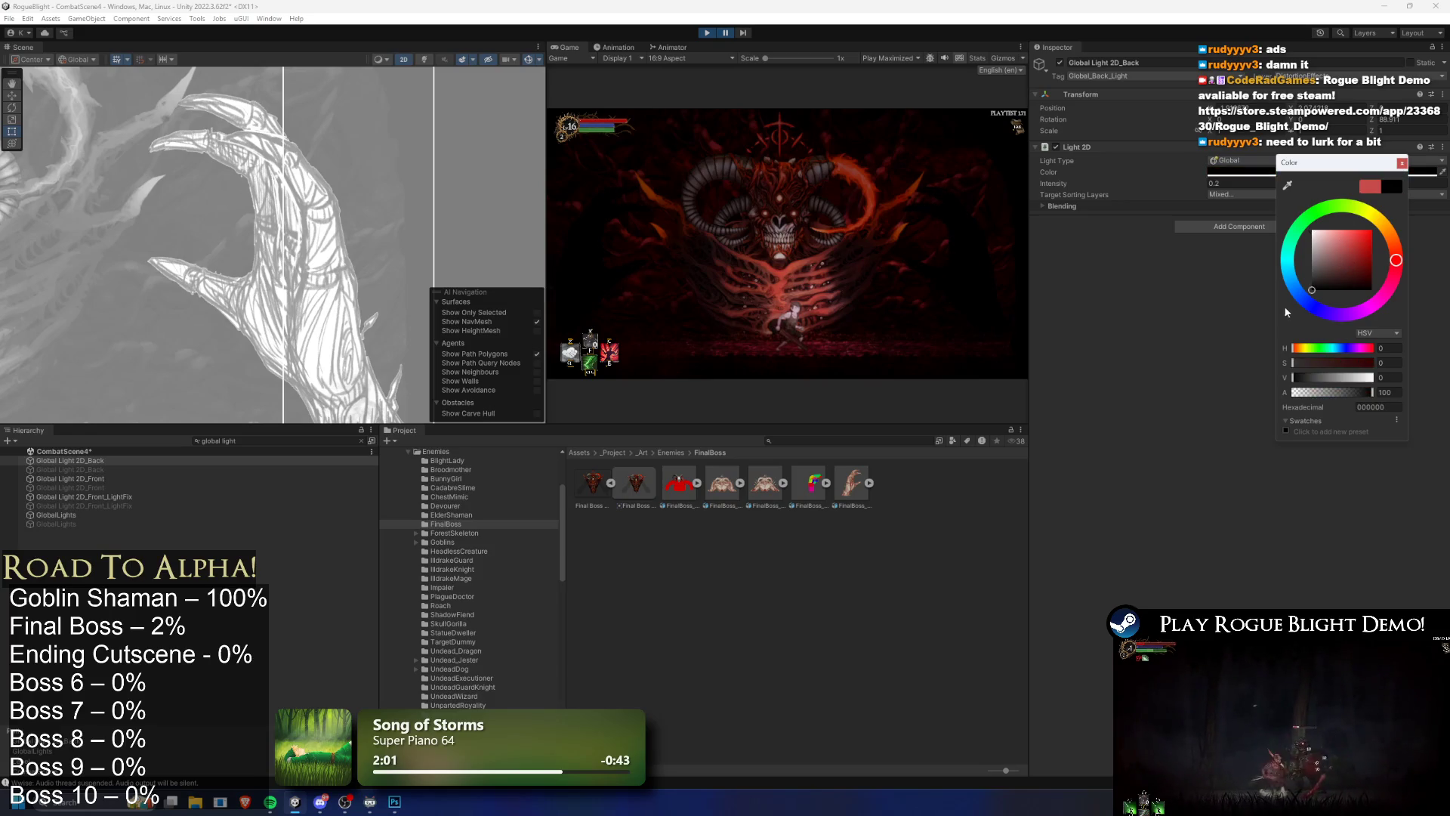
click(238, 440)
key(ctrl+a)
key(BackSpace)
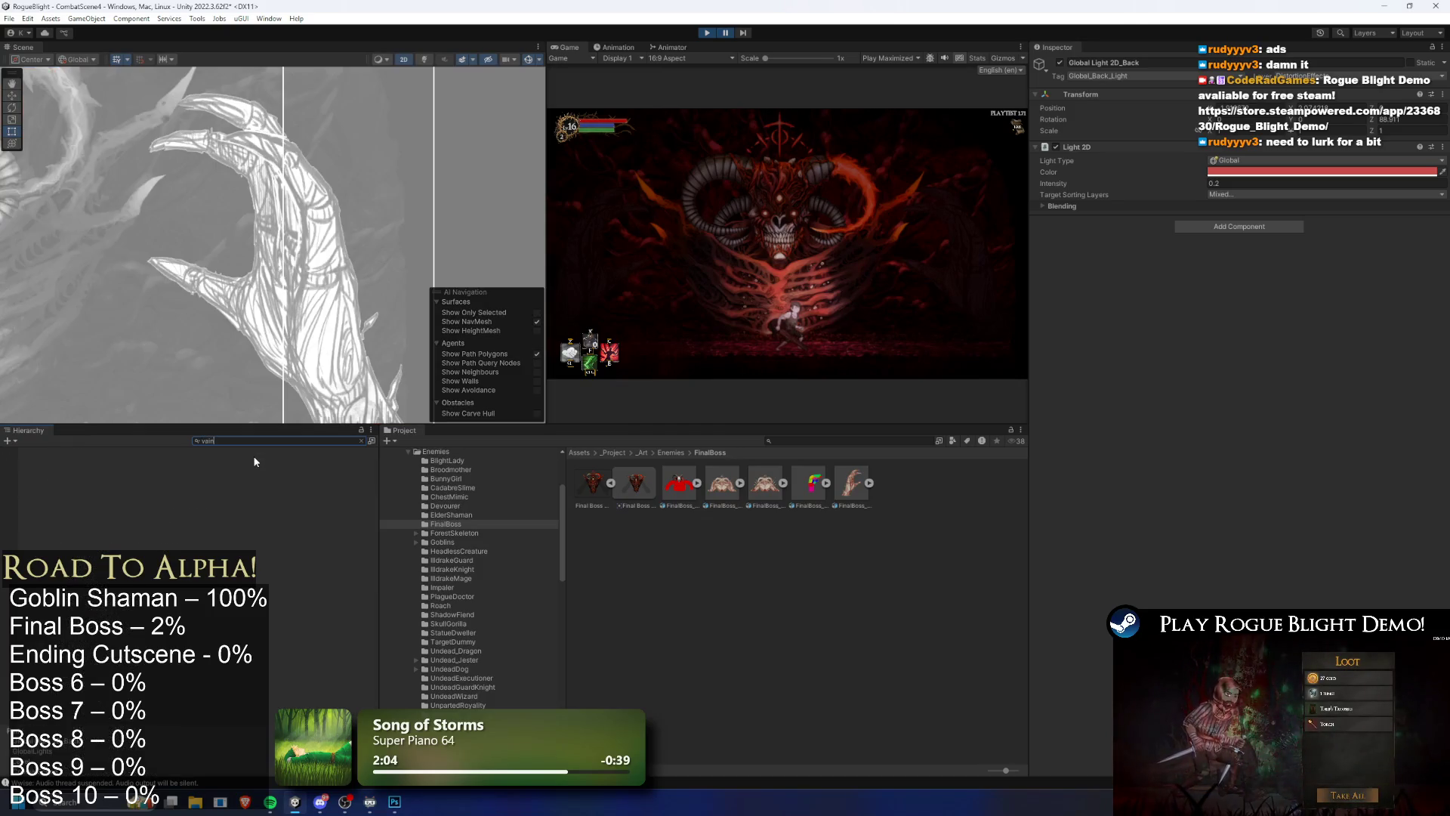
Step: Search for 'Square' and 'backgro' and select the BloodVines (1) sprite
key(BackSpace)
key(BackSpace)
key(BackSpace)
text(quare)
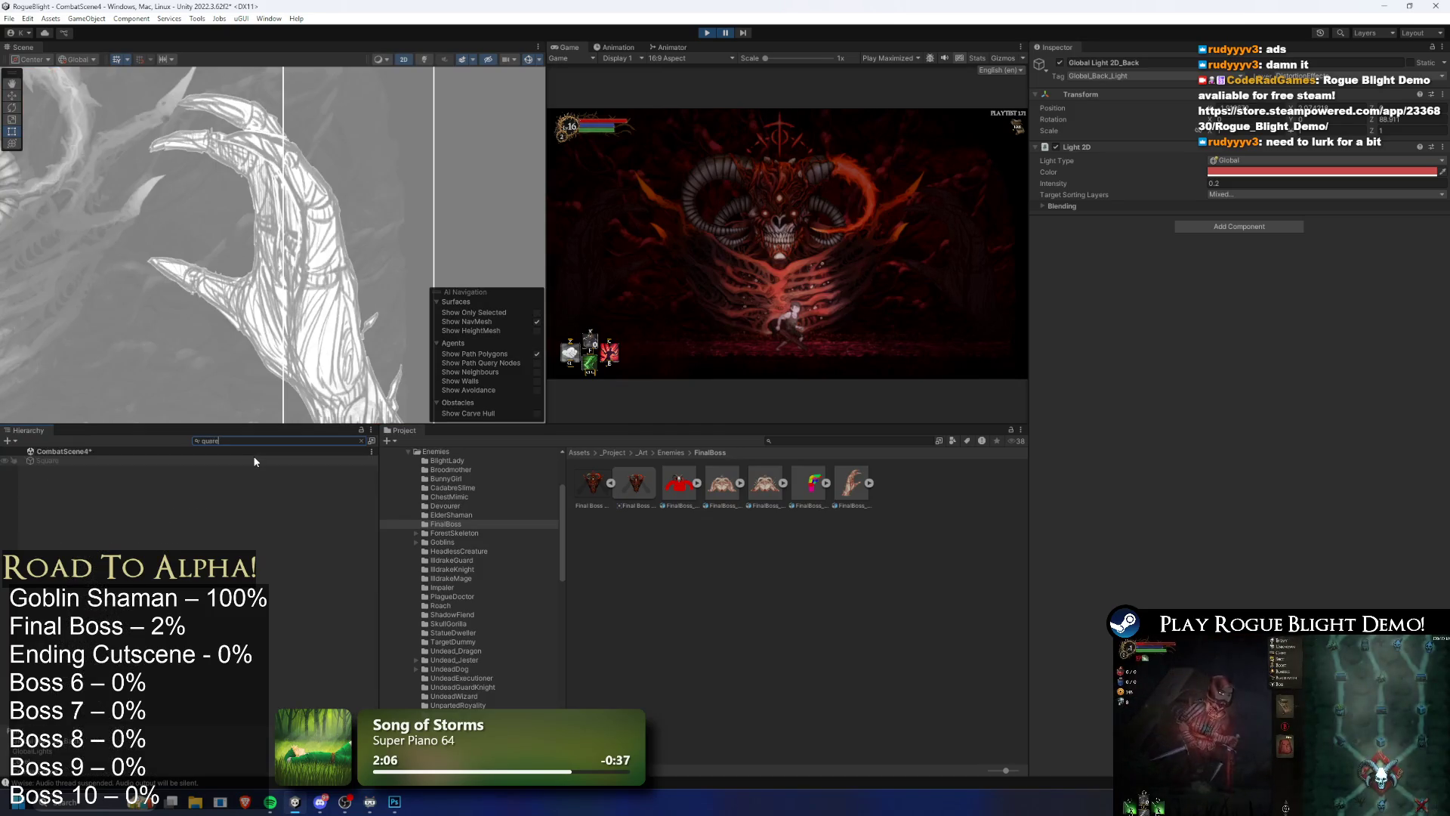
click(78, 461)
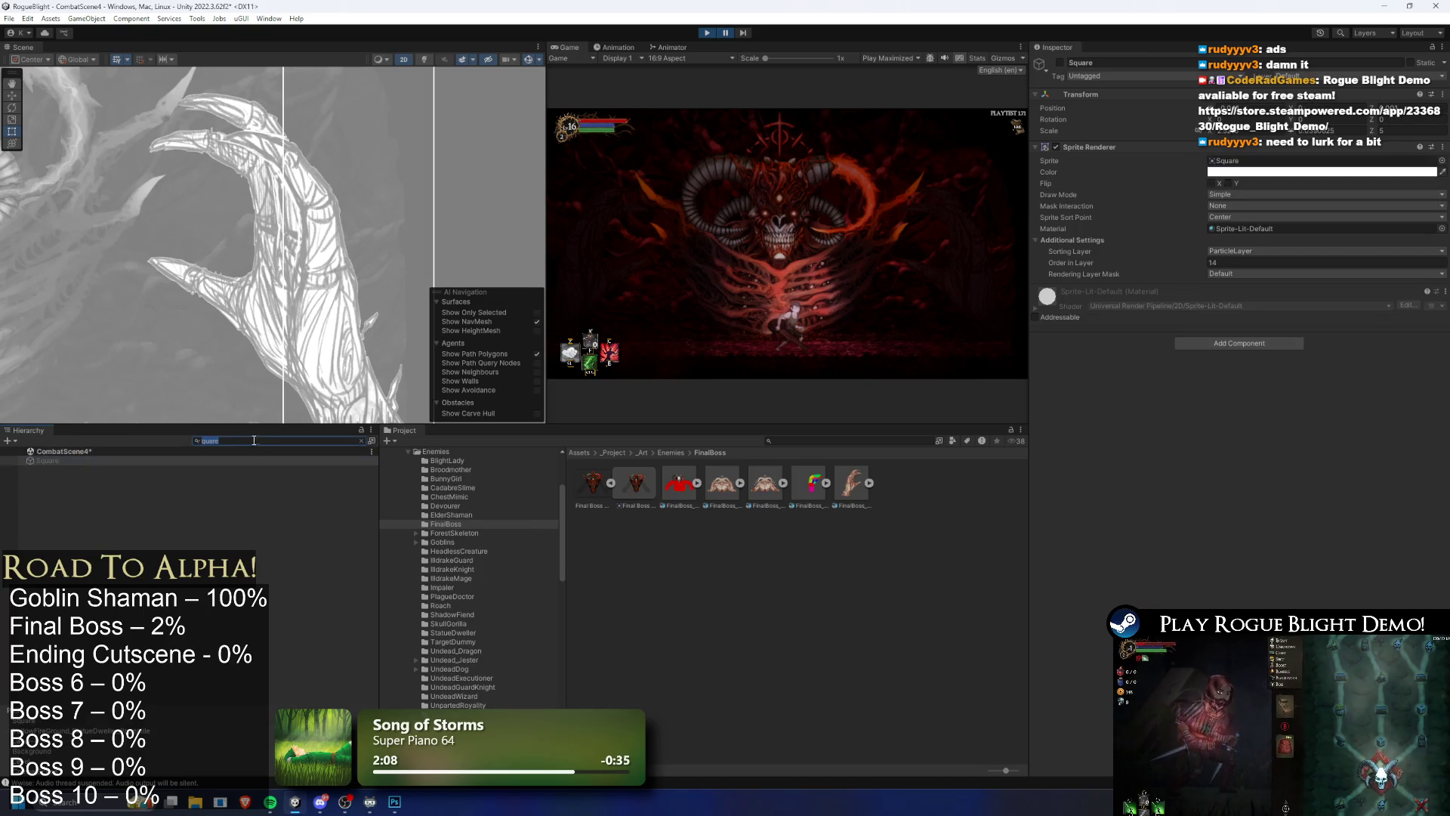
text(backg)
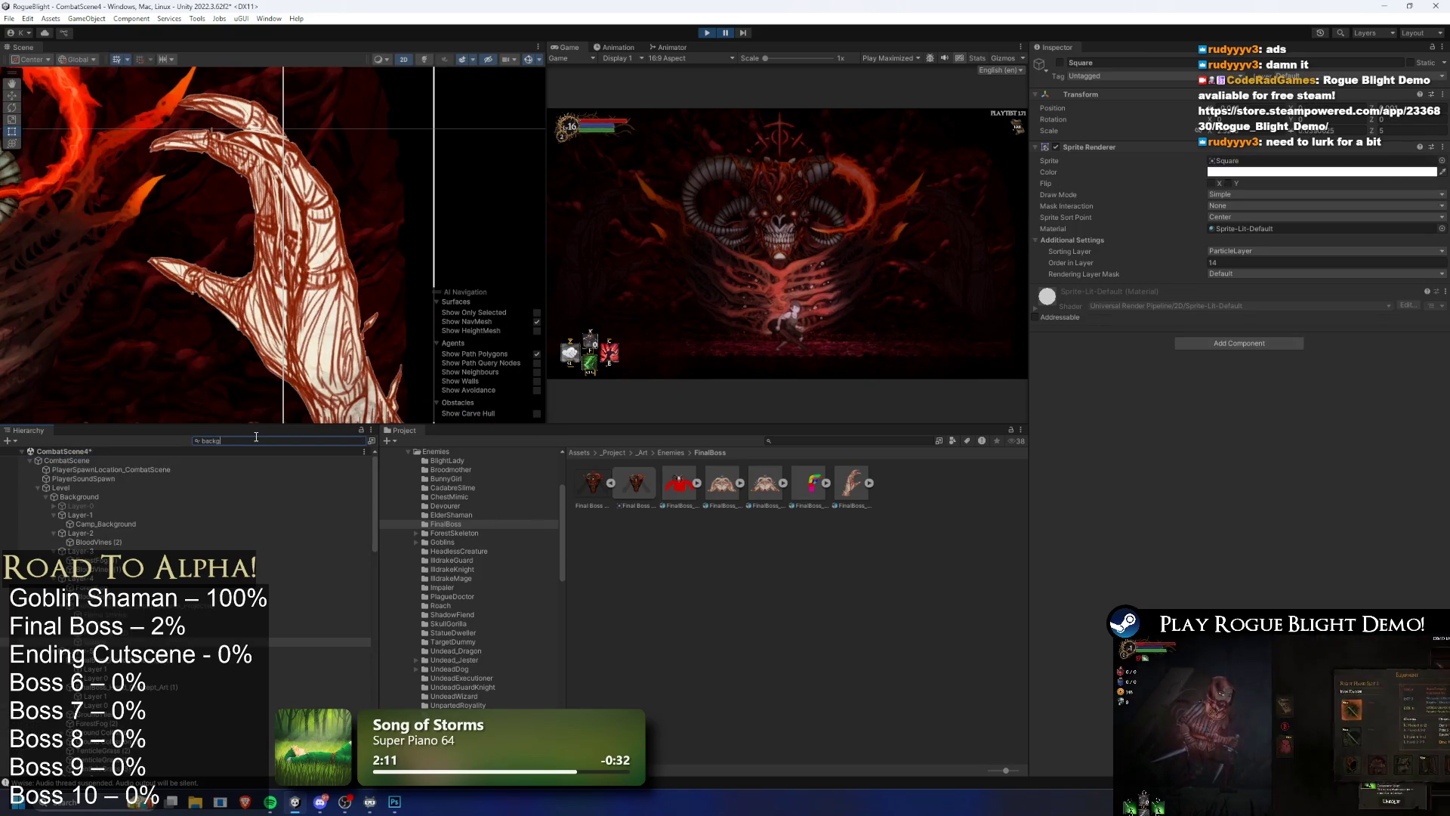
text(ro)
click(324, 135)
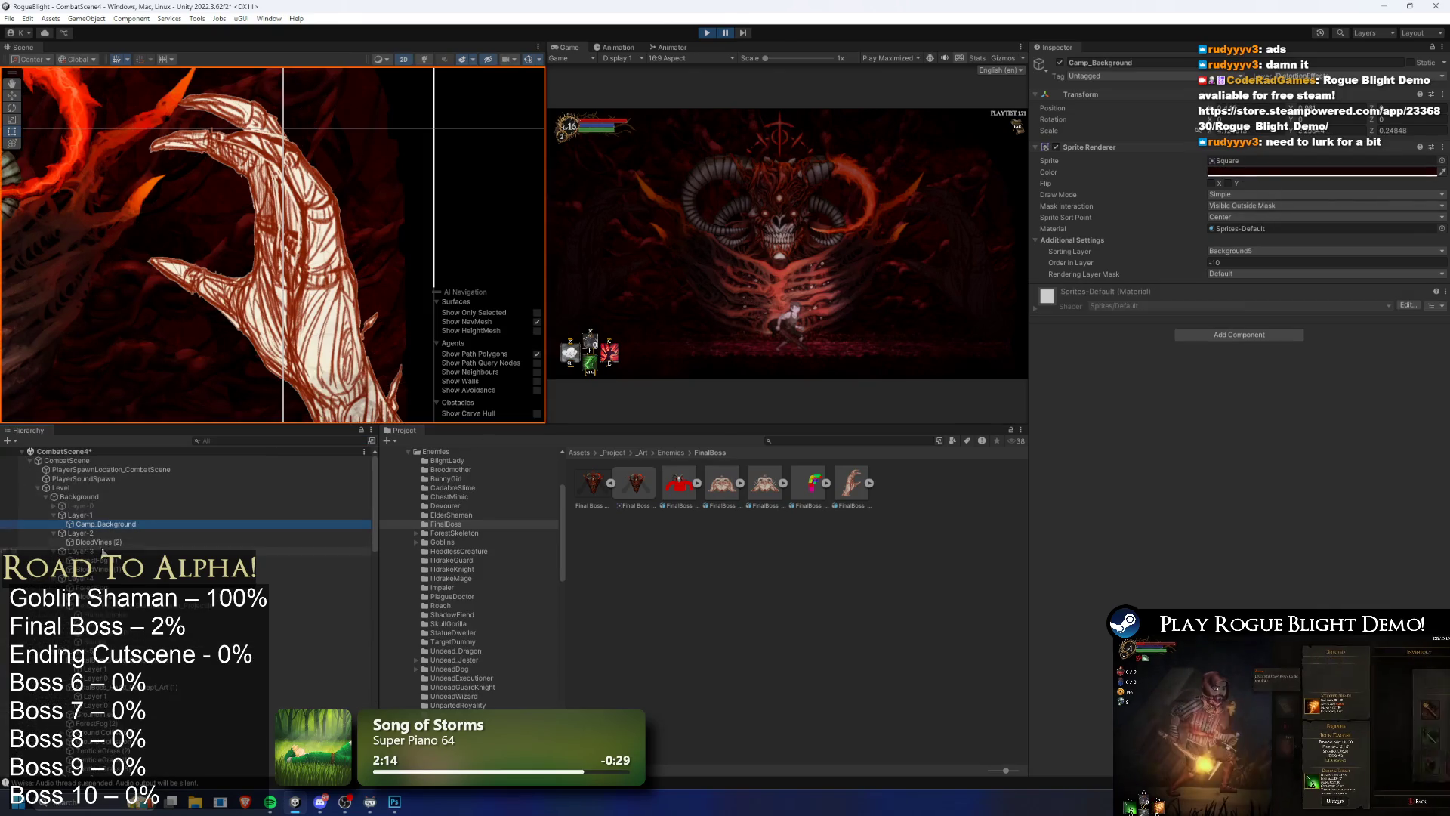
click(533, 411)
scroll(351, 224, down, 5)
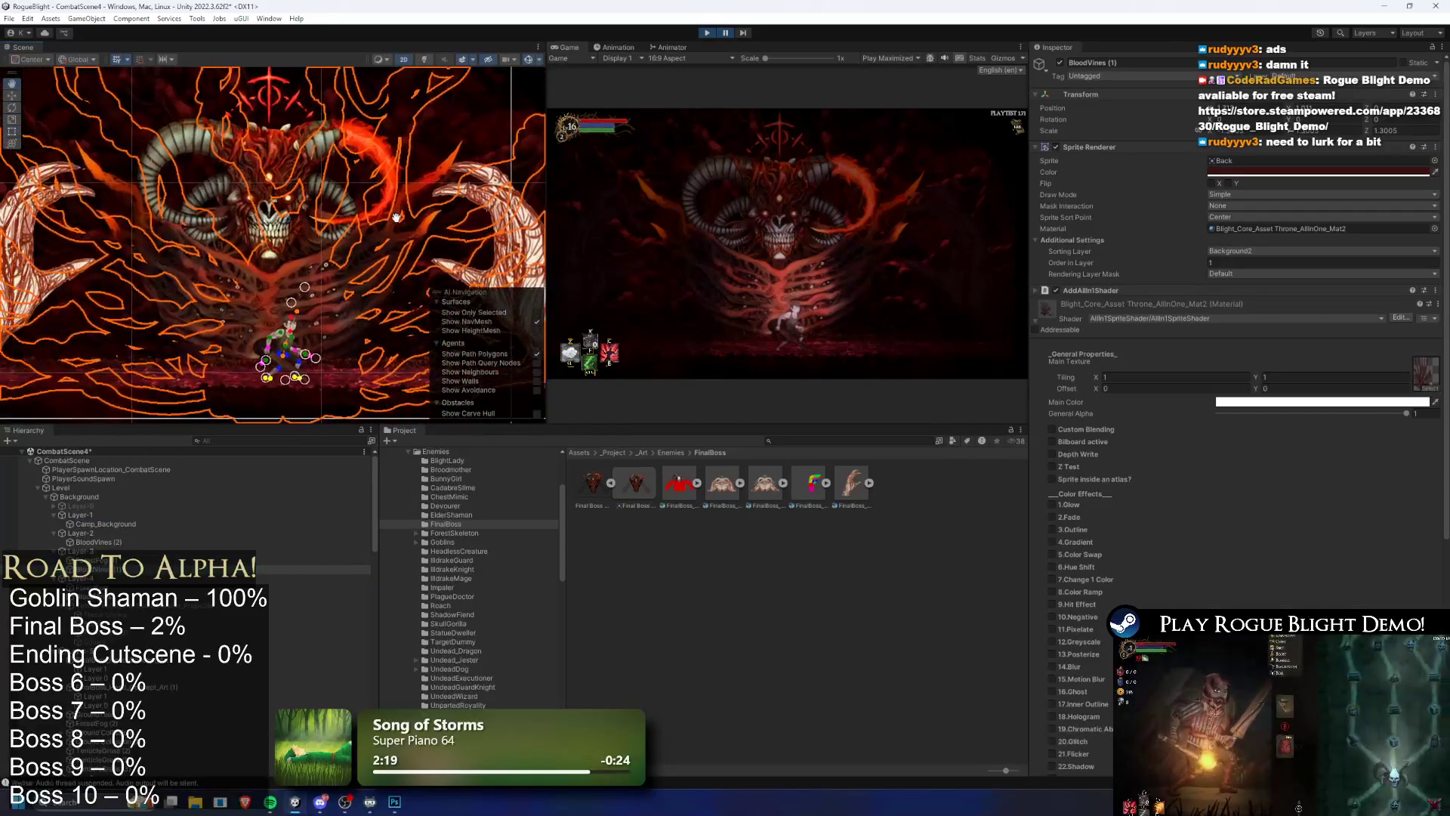
scroll(284, 248, up, 3)
scroll(283, 248, up, 3)
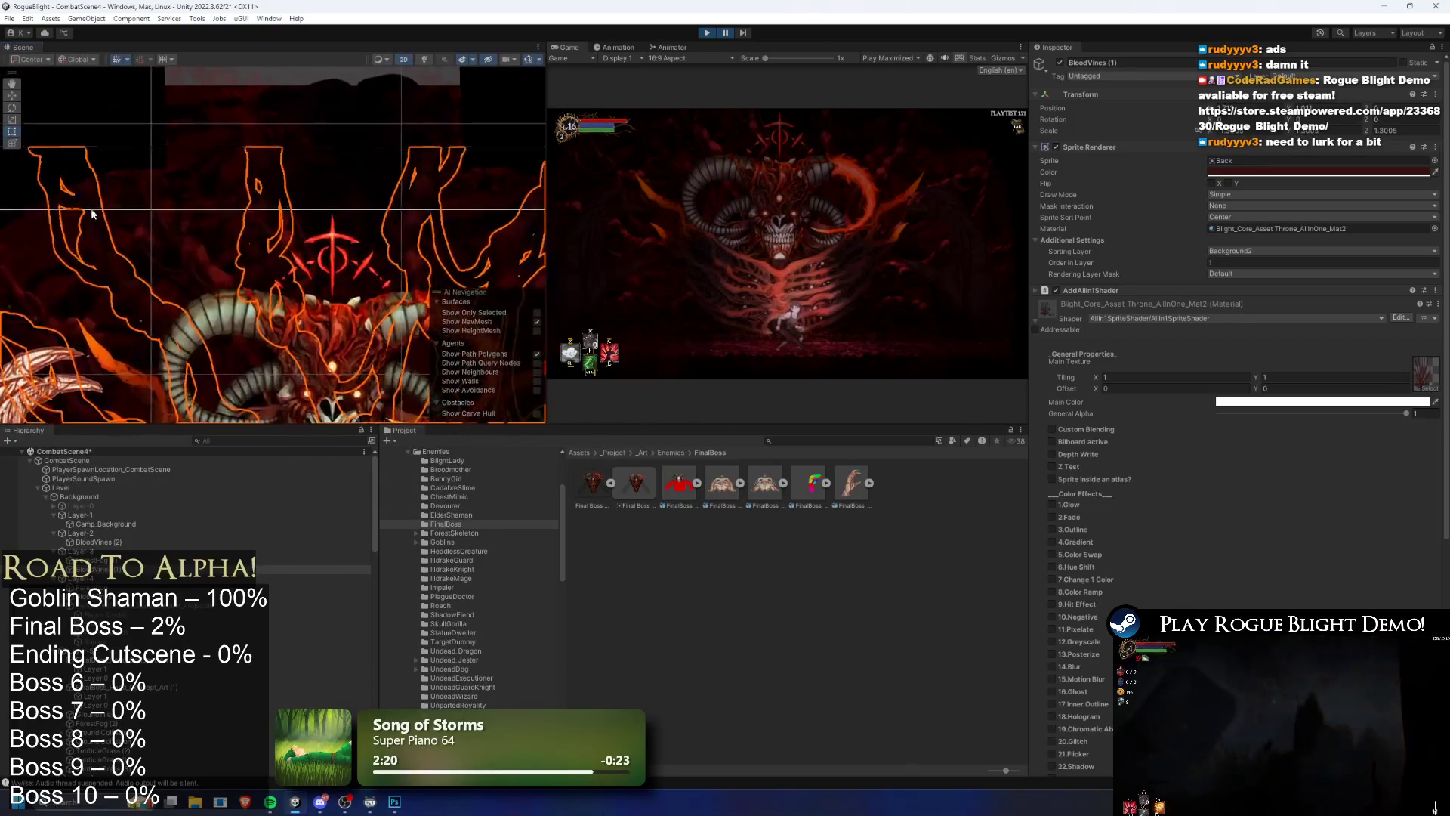
Step: Darken the BloodVines tint to deep red 260F0F
click(1280, 174)
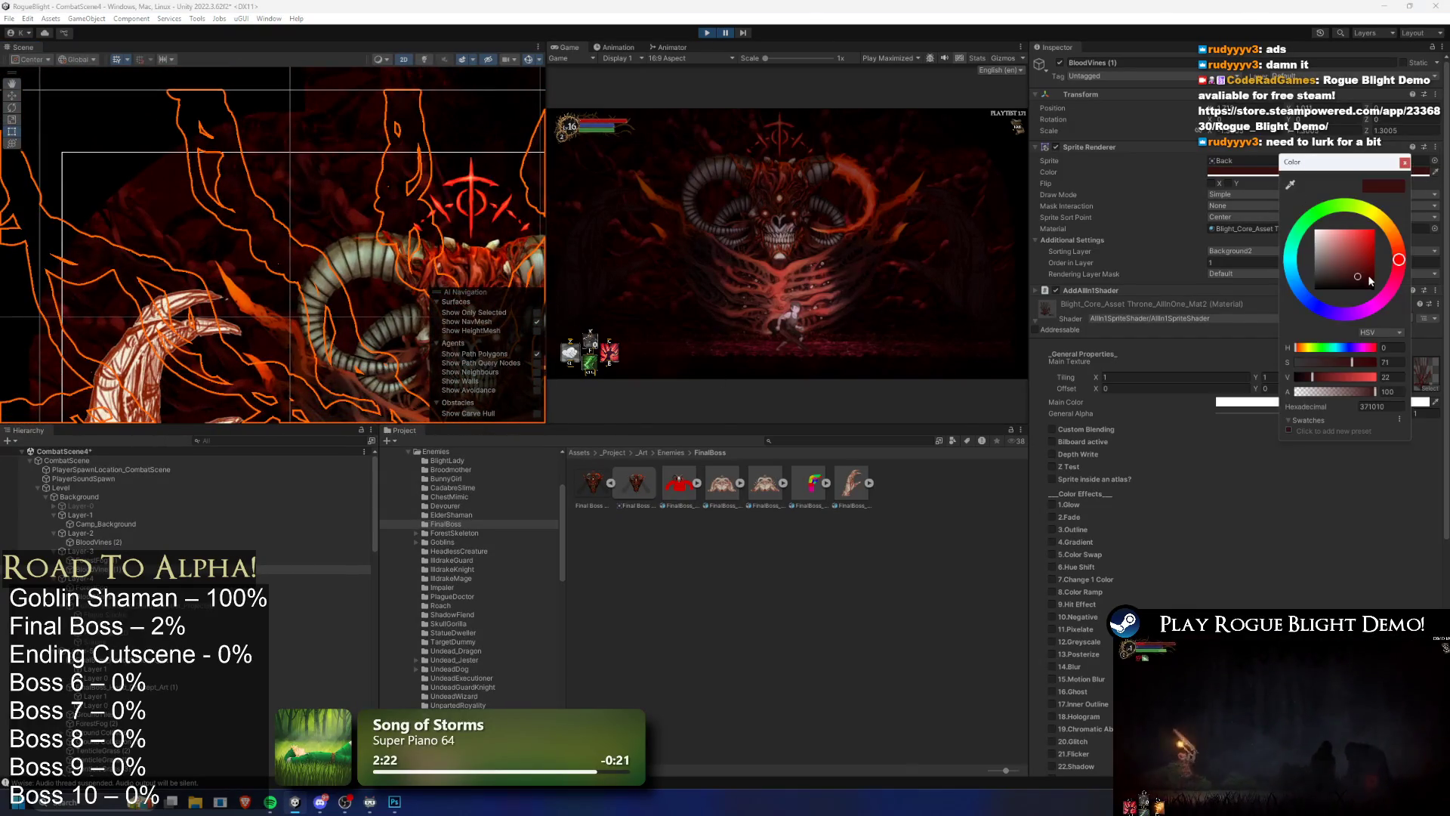
drag(1358, 278, 1358, 282)
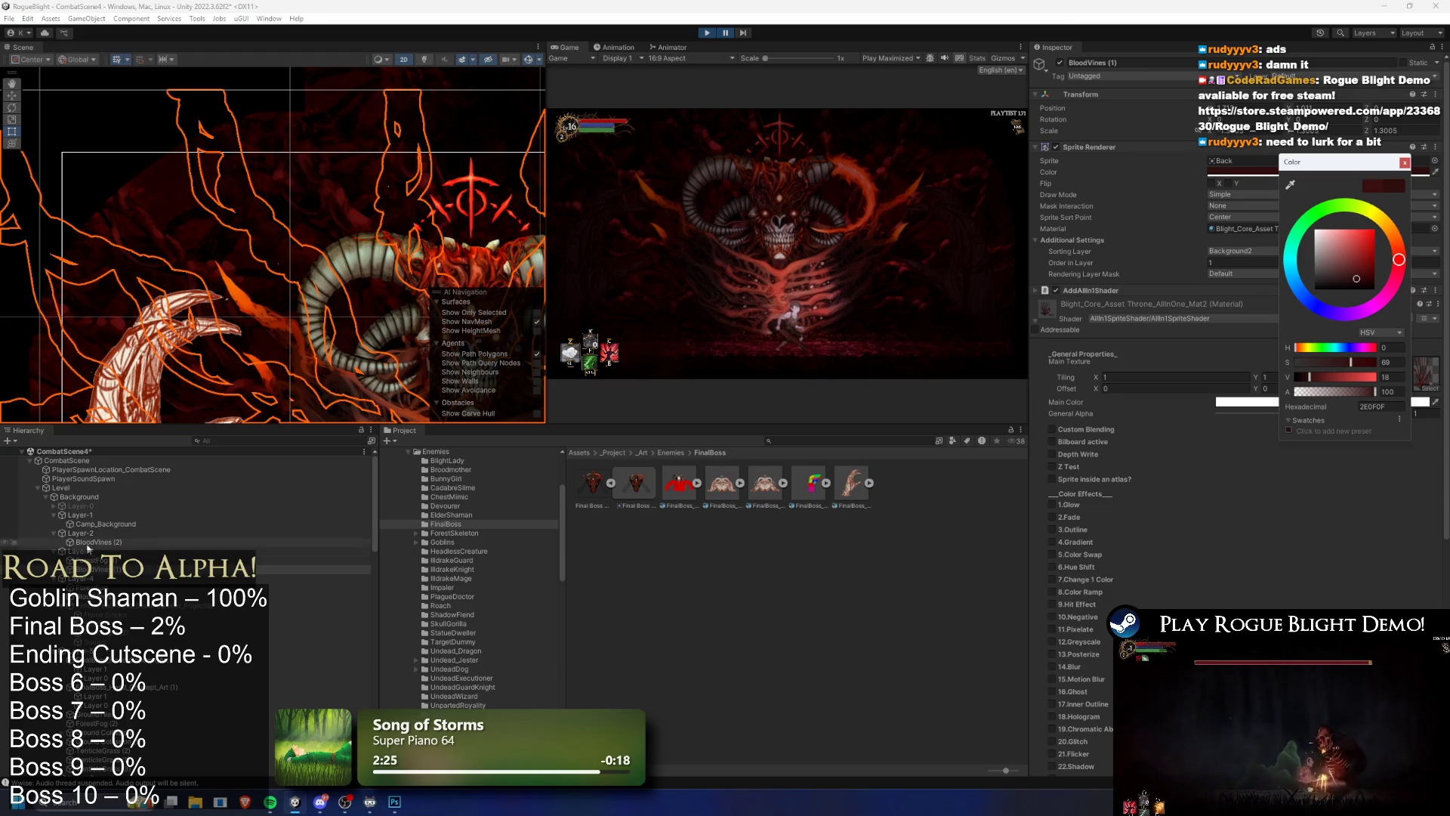
click(113, 596)
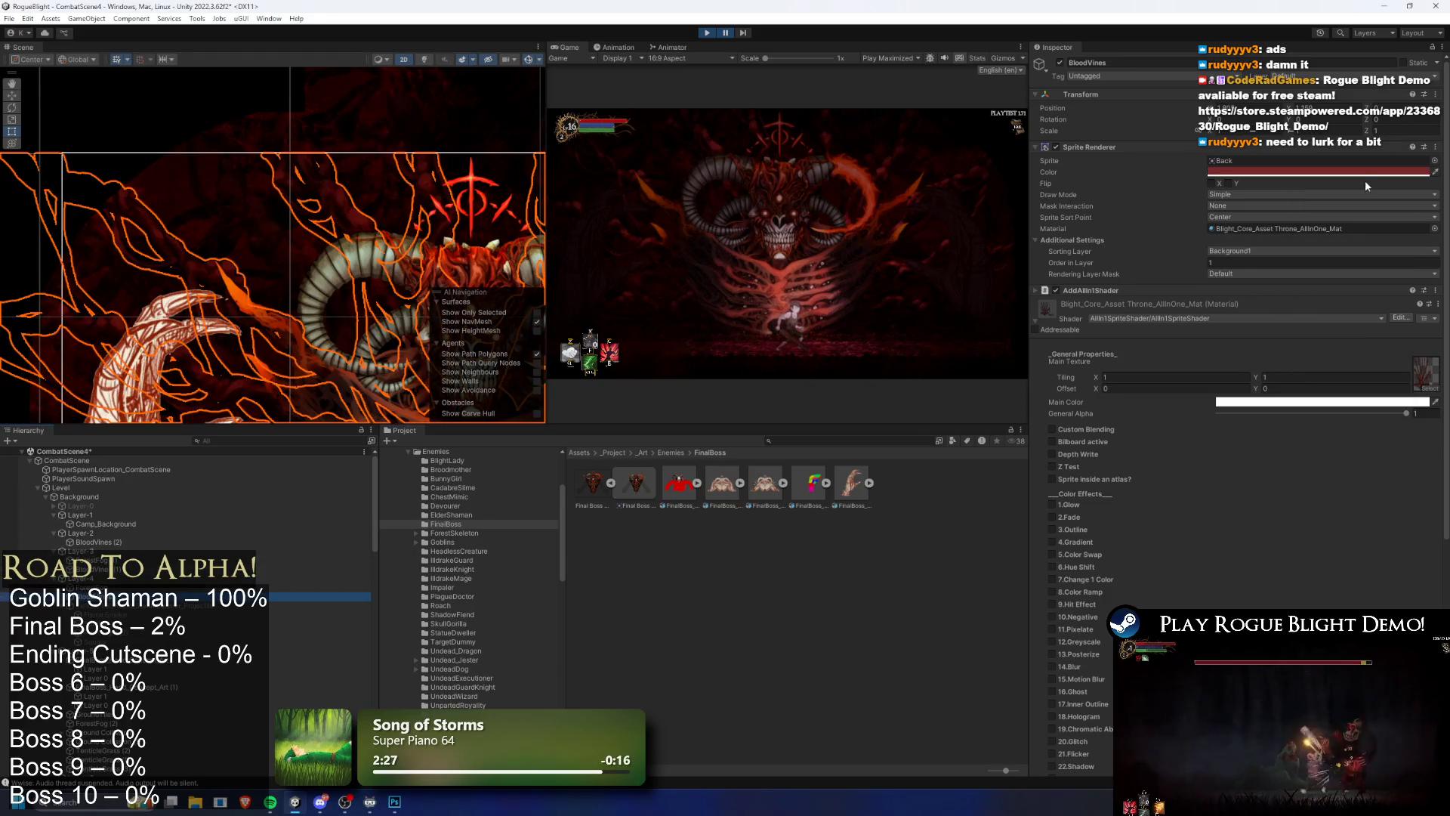
click(1329, 173)
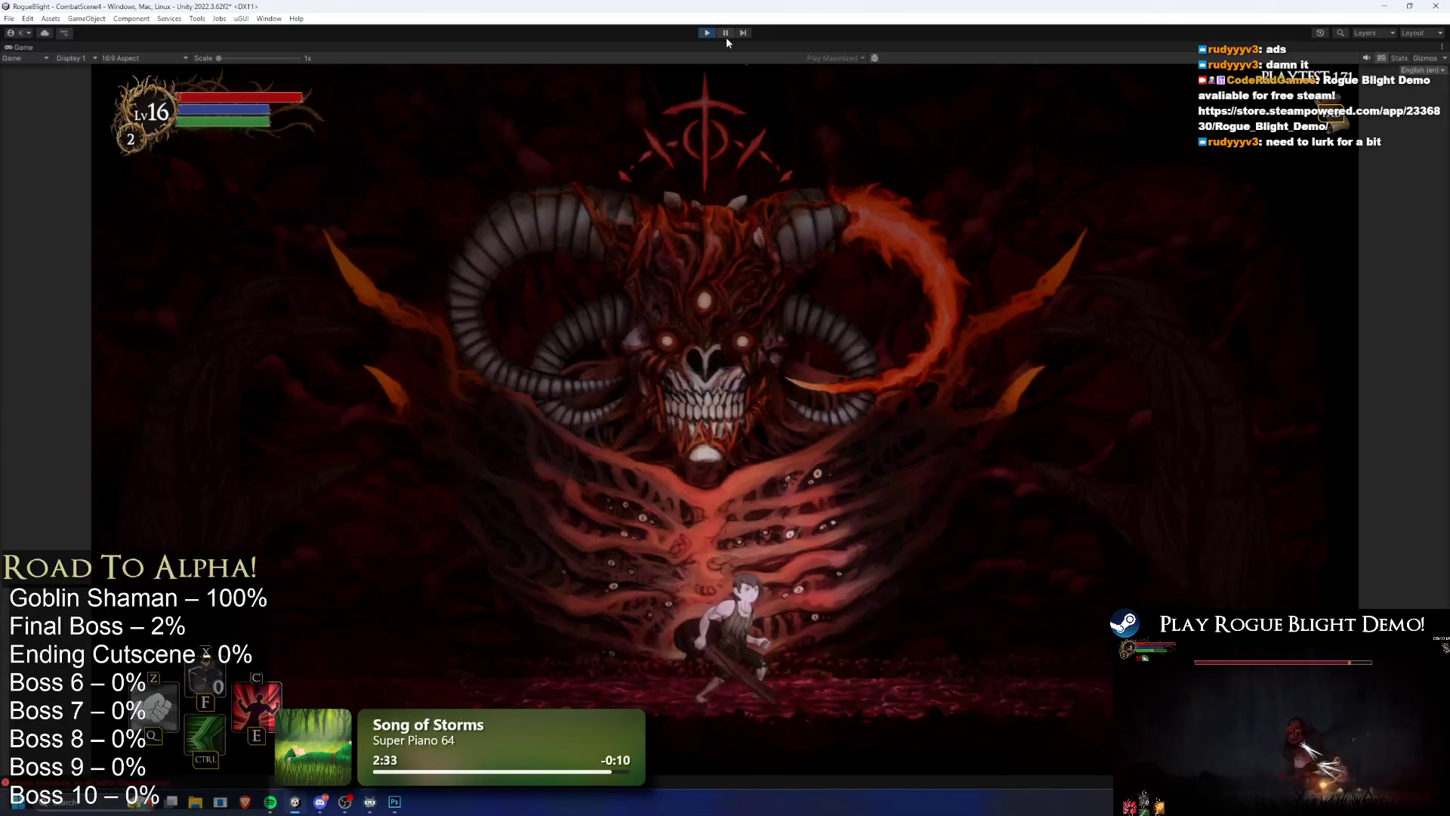
Step: Run, jump and dash the hero left and right across the arena floor, then restore the editor layout
key(d)
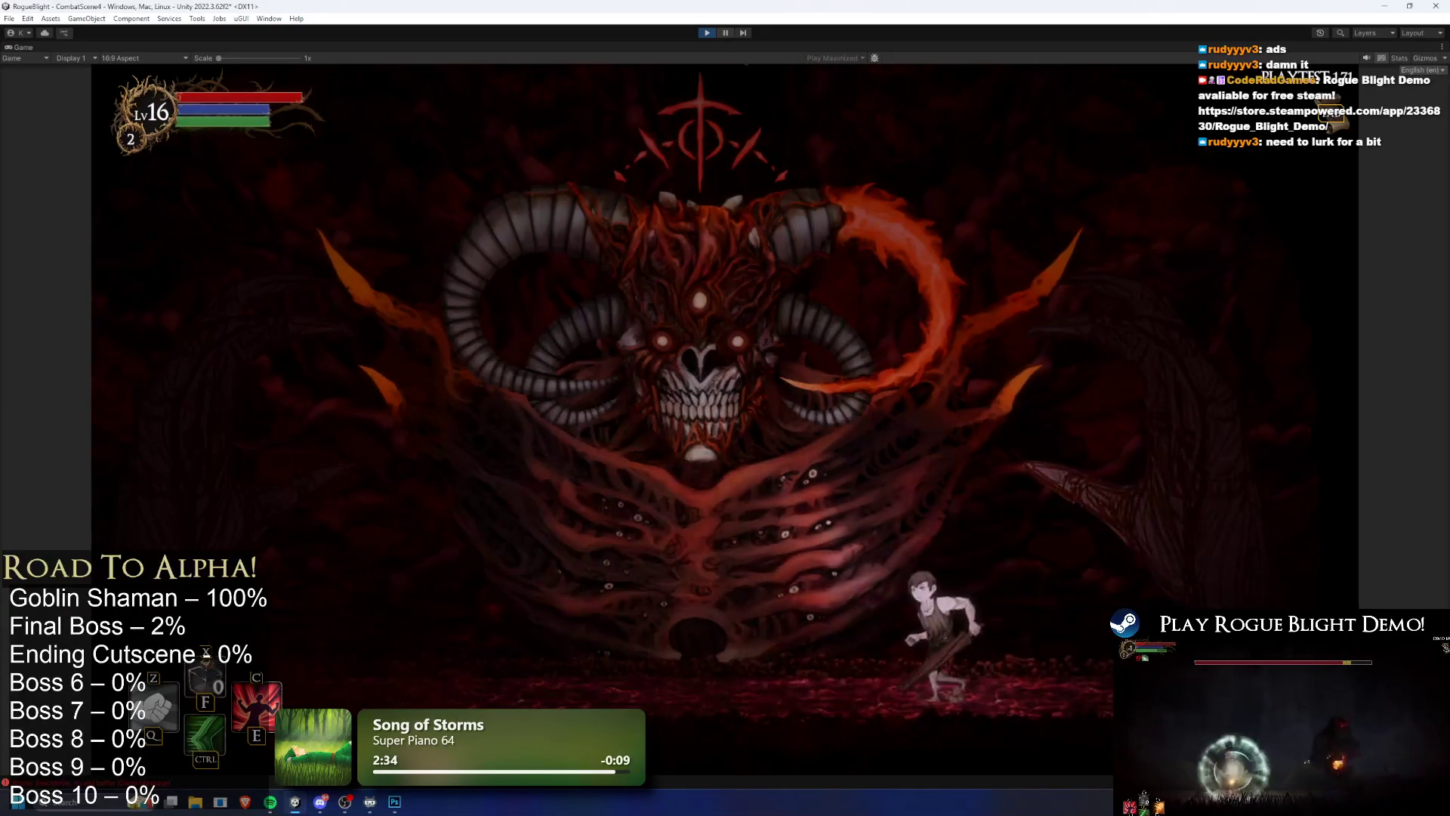
key(a)
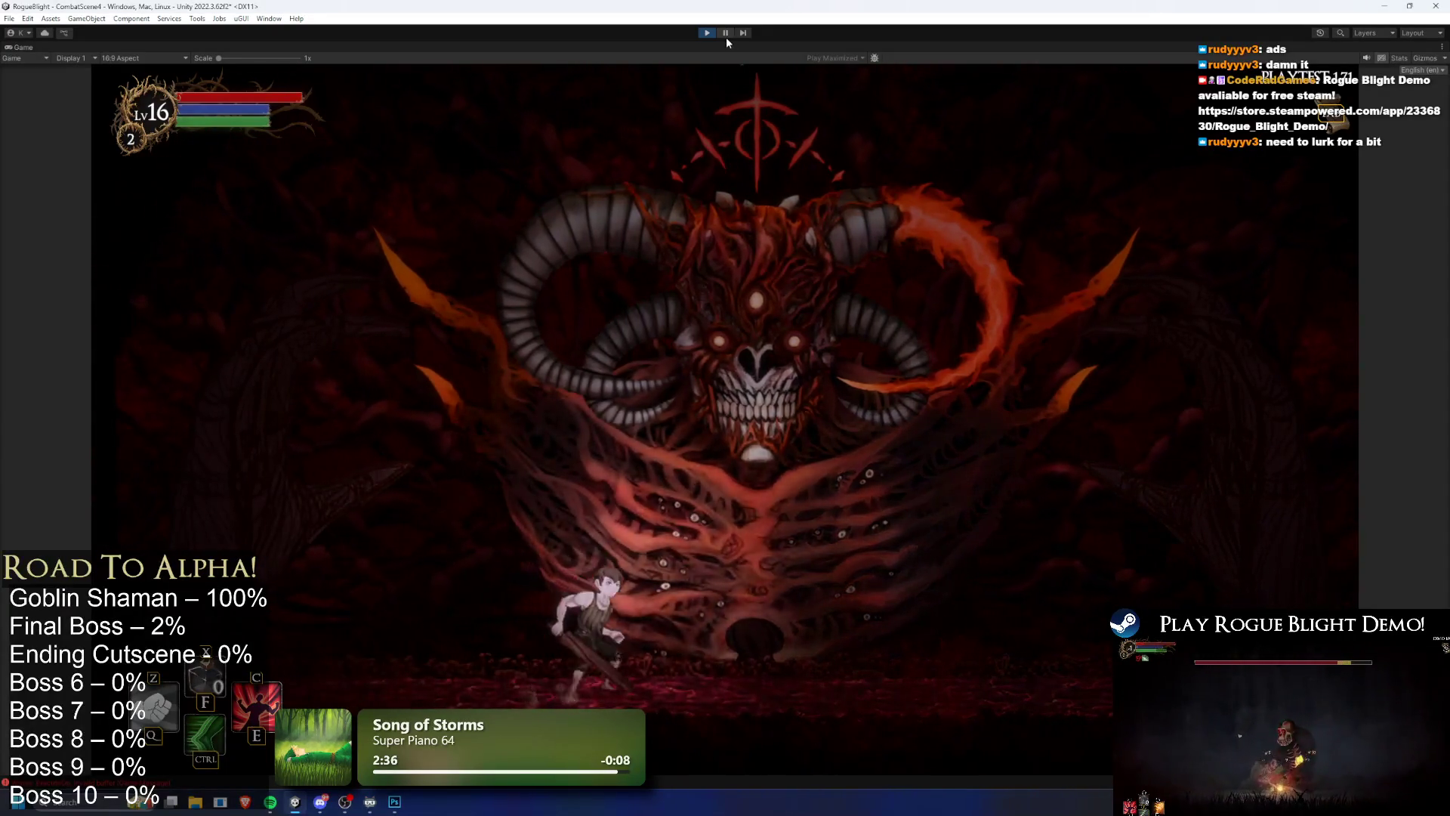
key(Right)
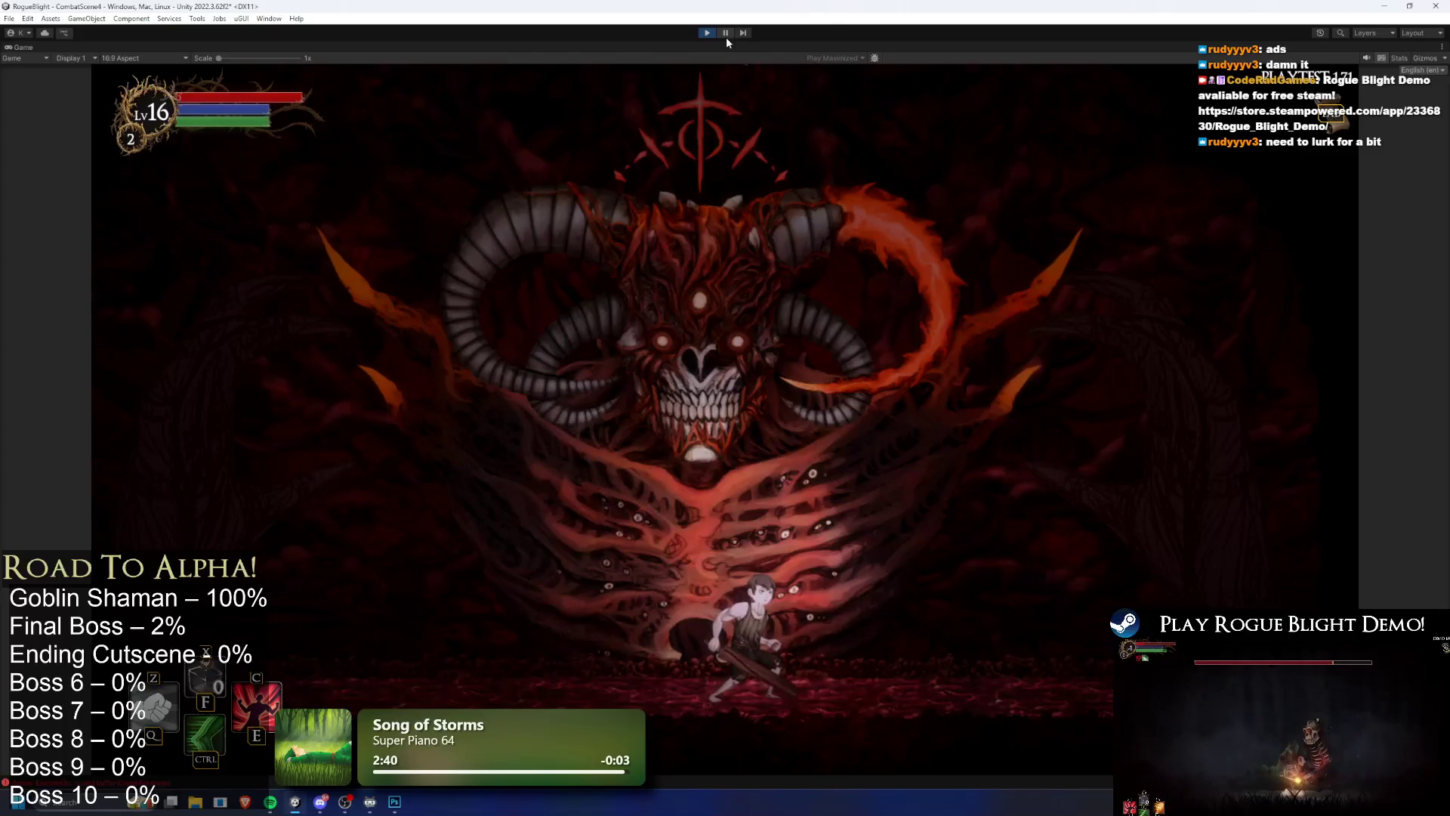
key(Left)
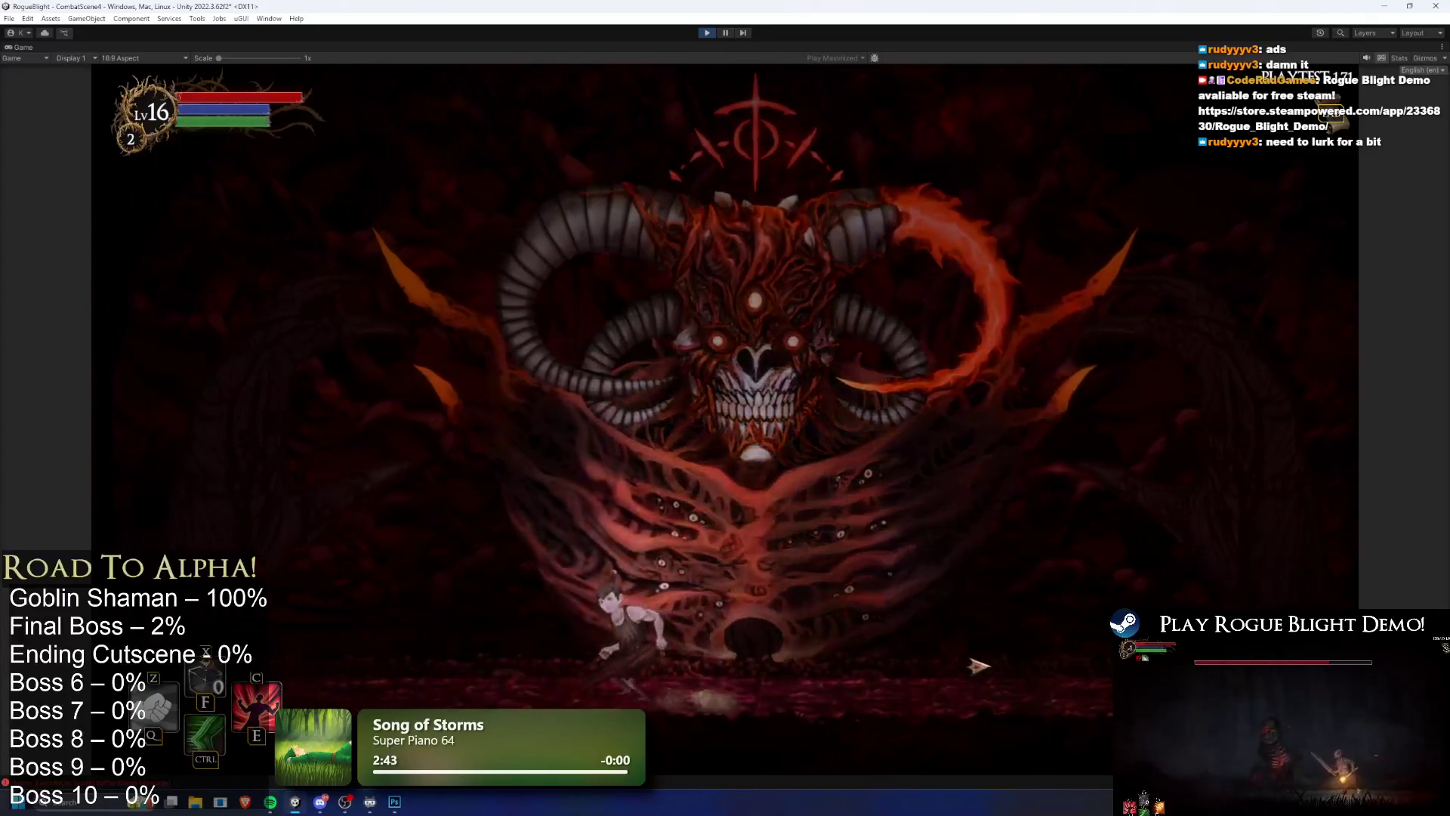
key(Right)
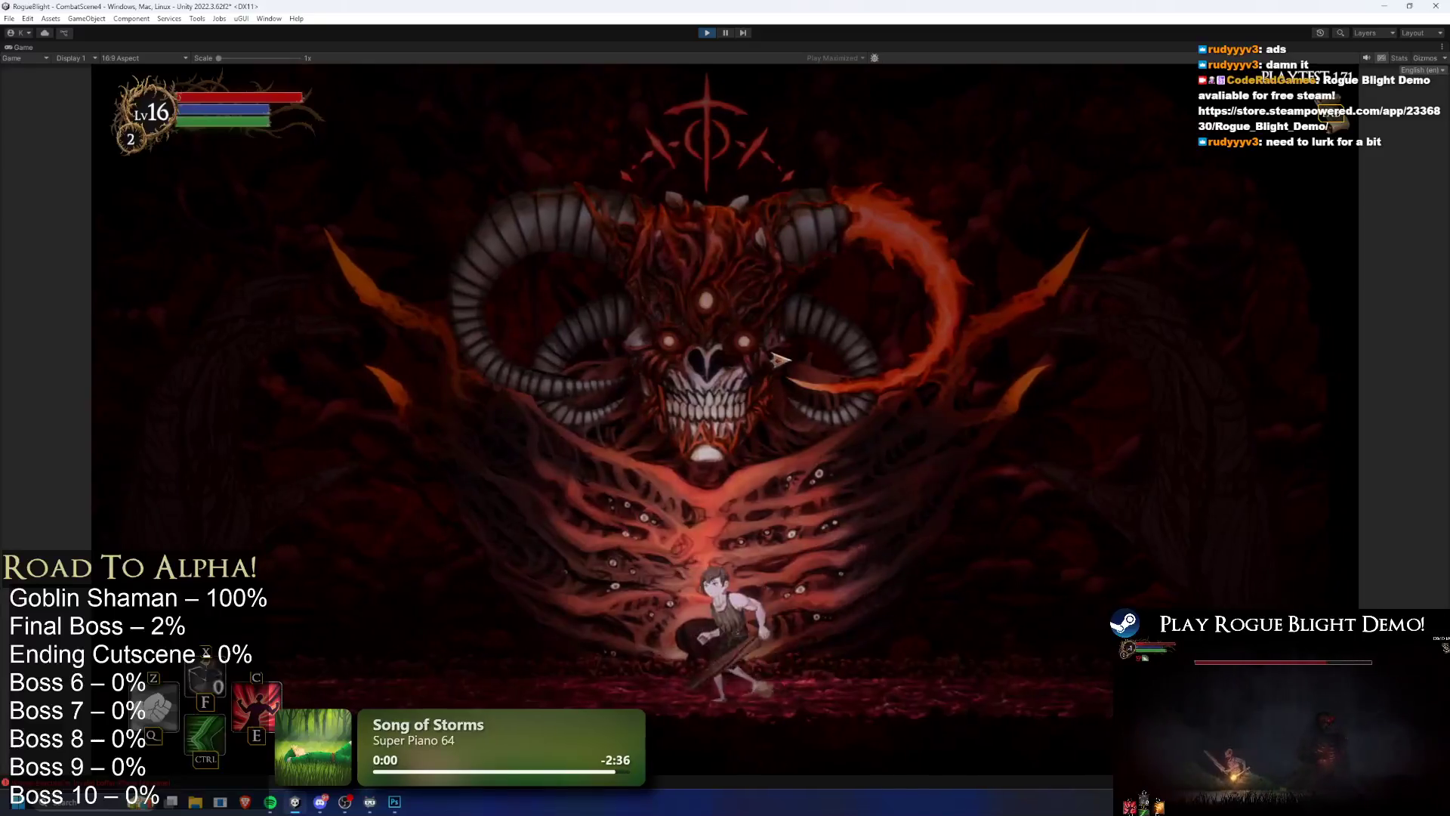
key(Left)
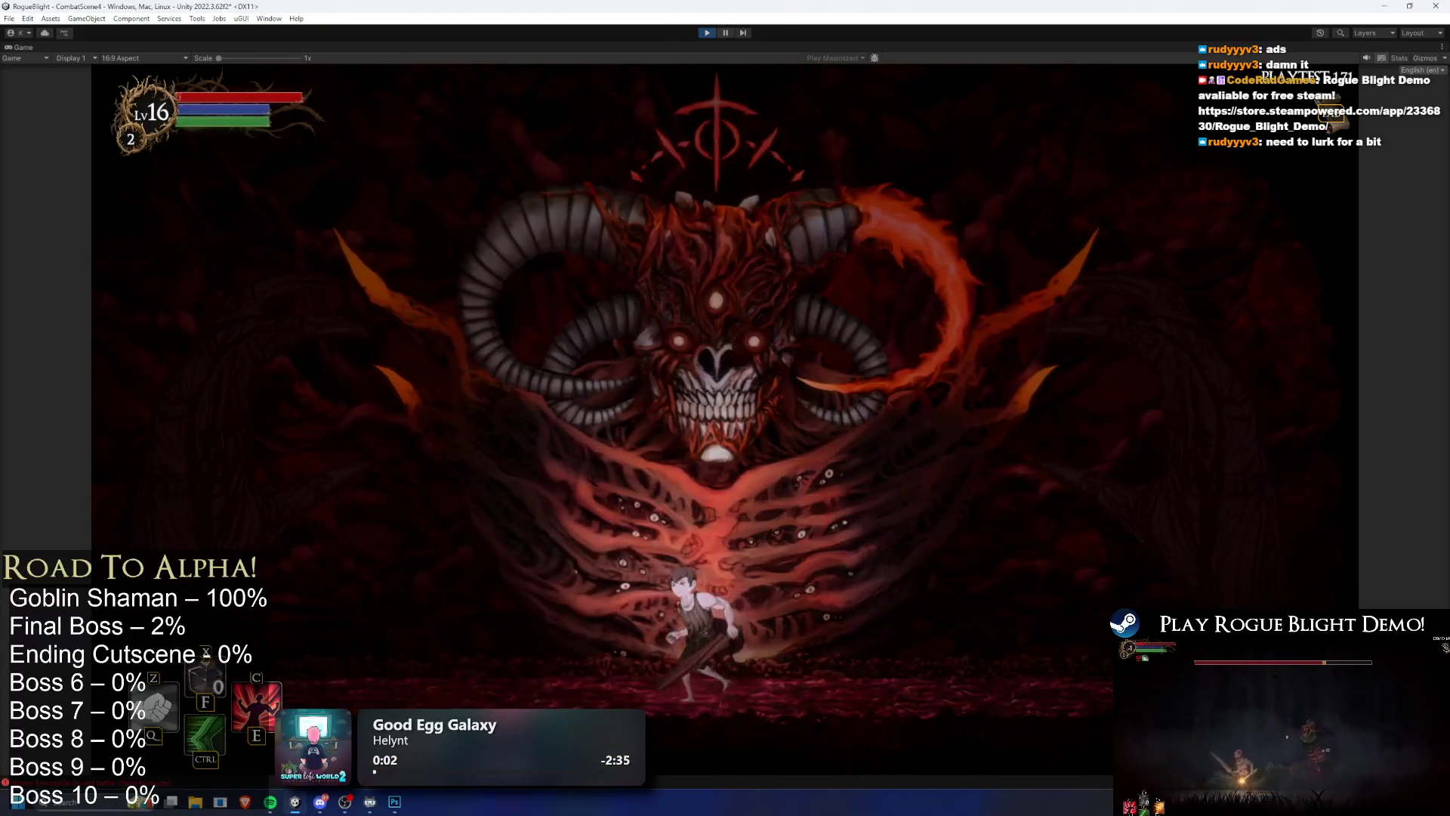
key(Left)
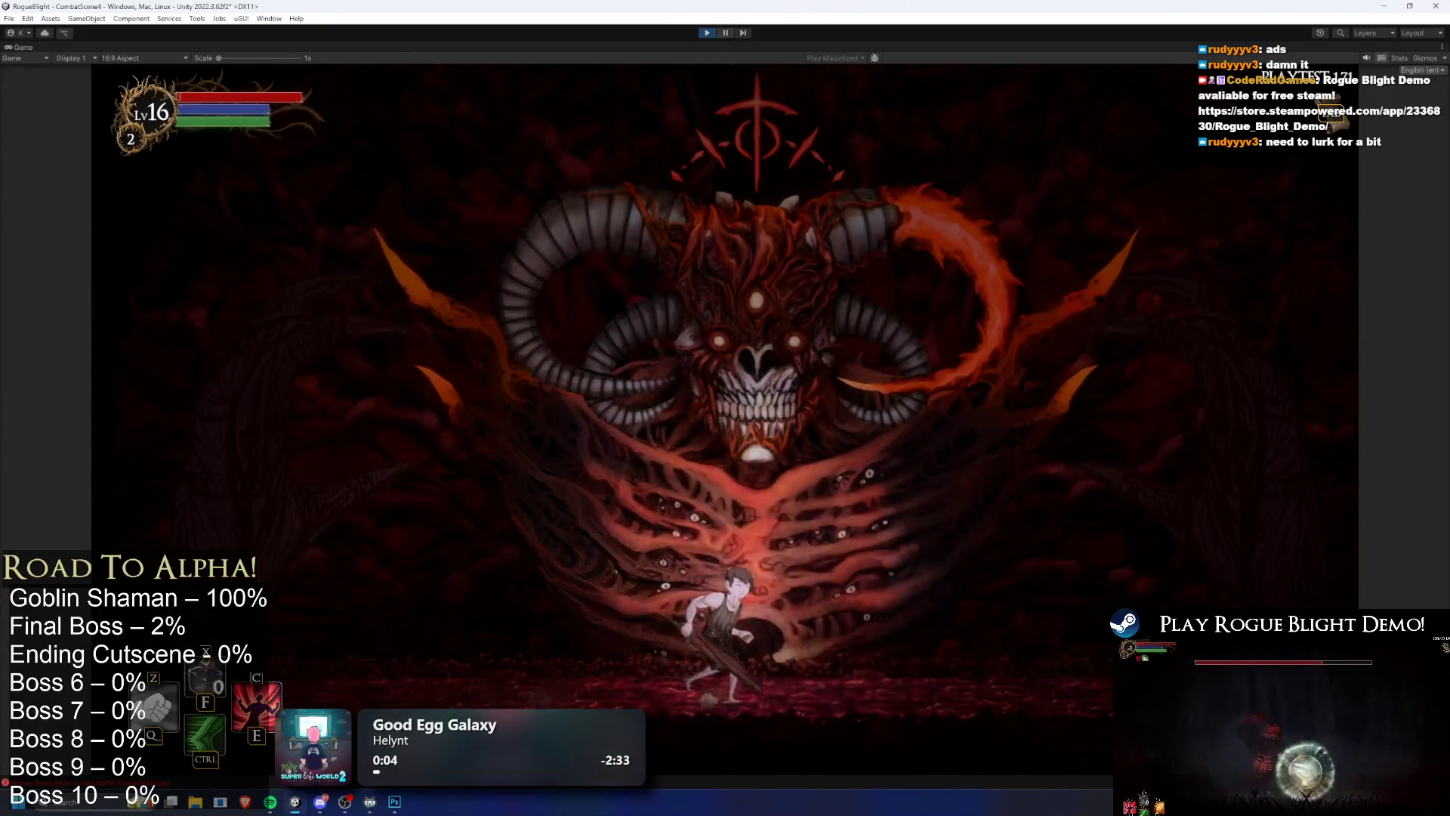
key(Left)
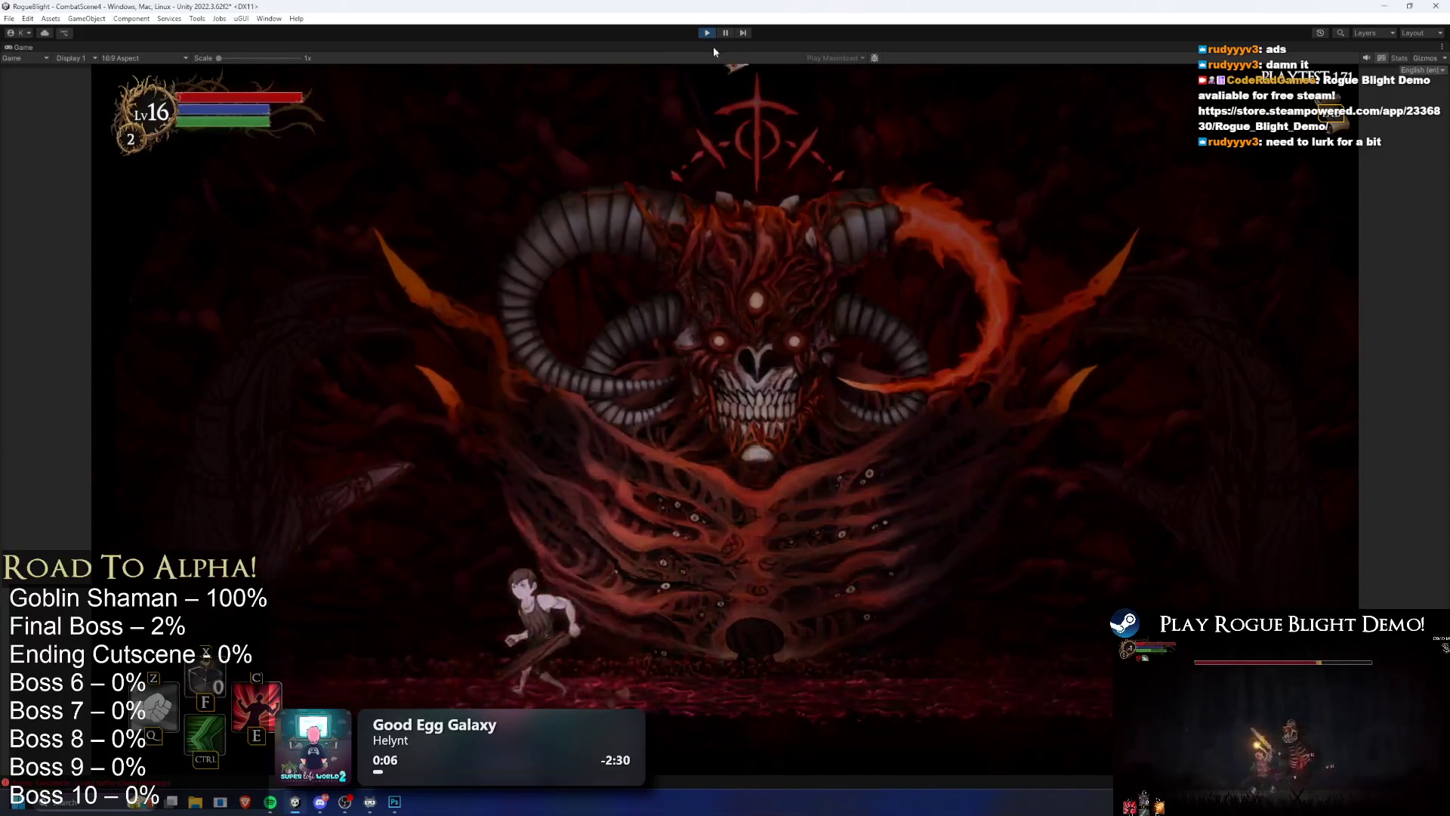
key(Right)
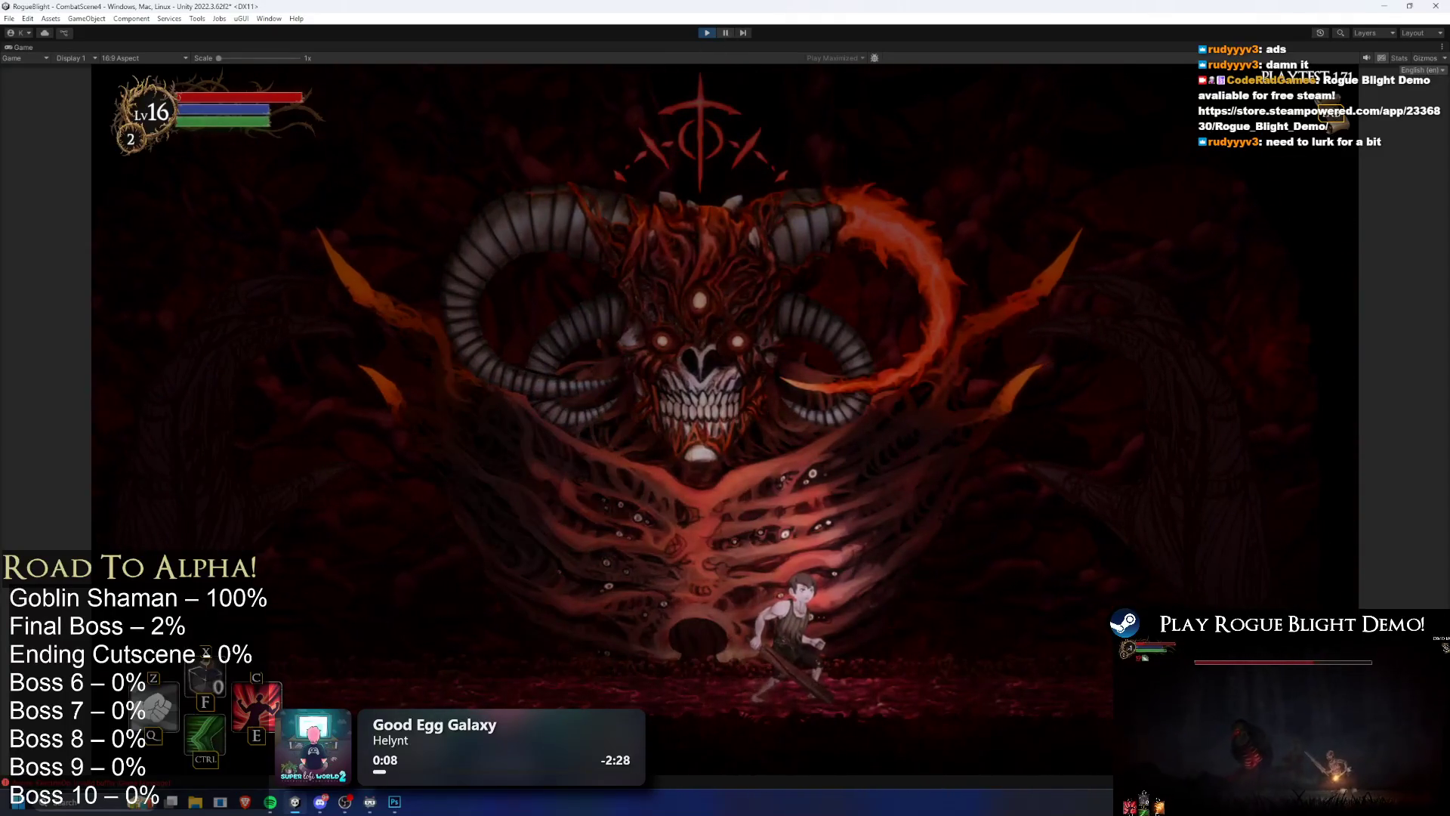
key(Right)
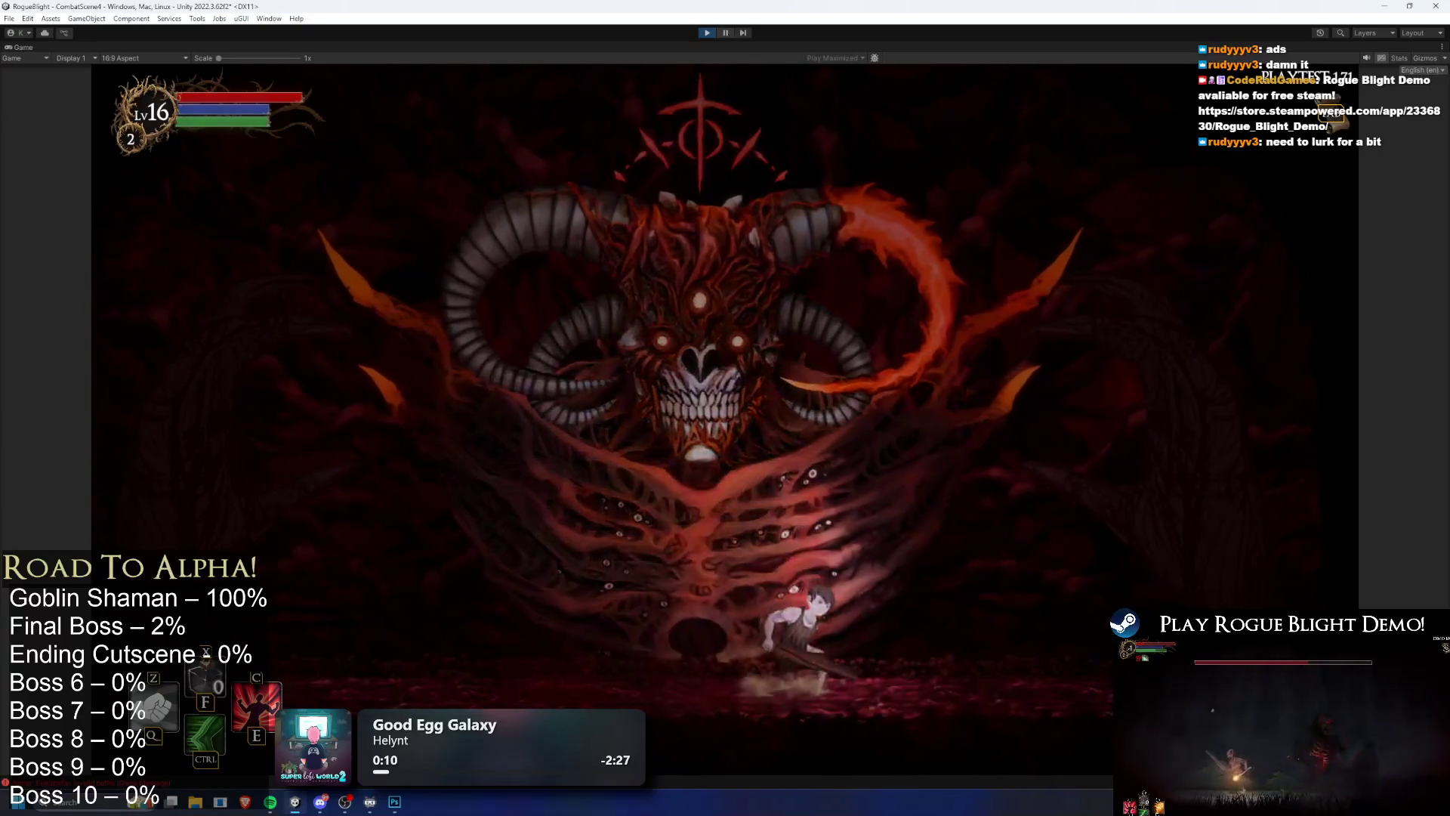
key(space)
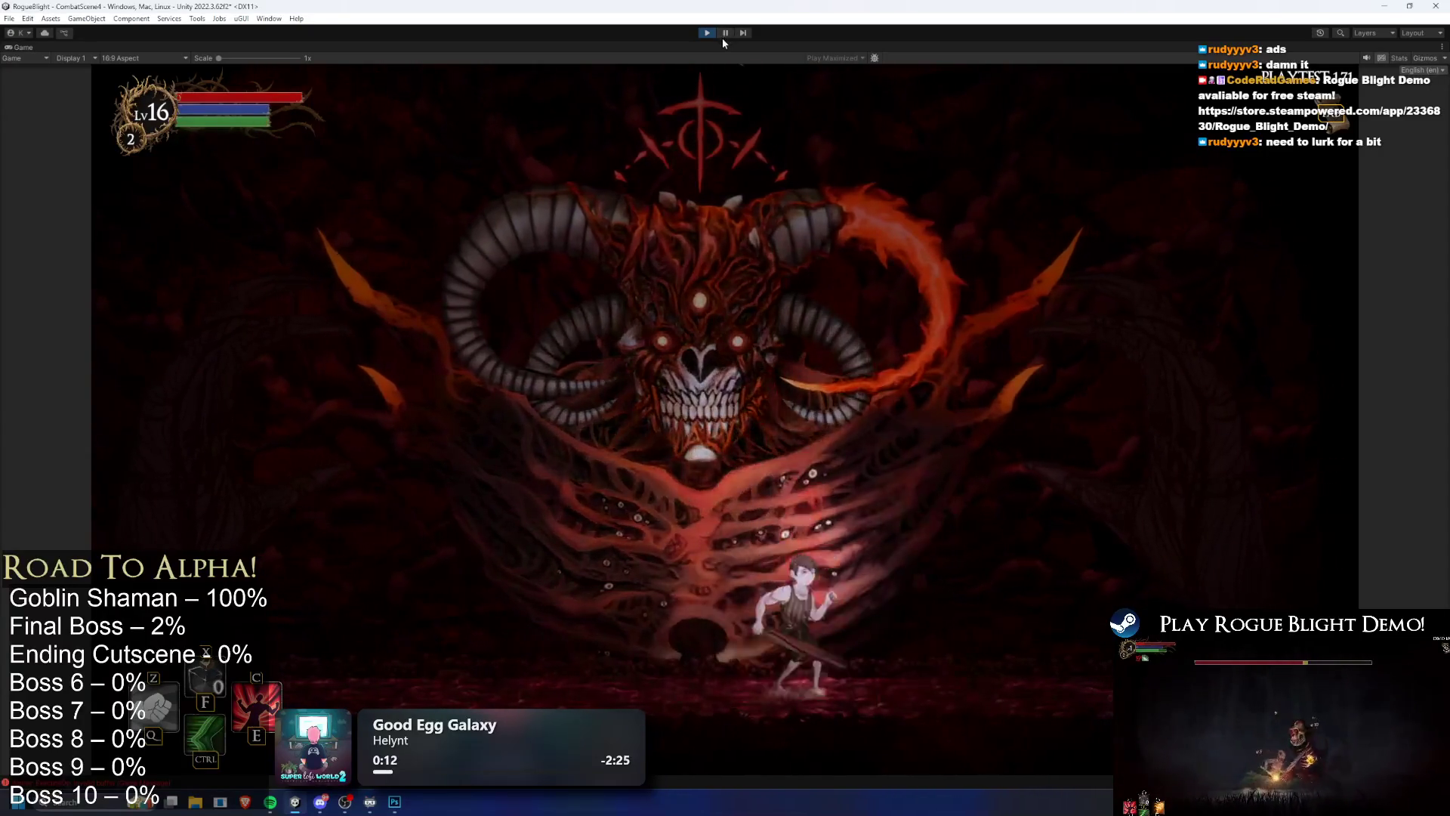
key(Left)
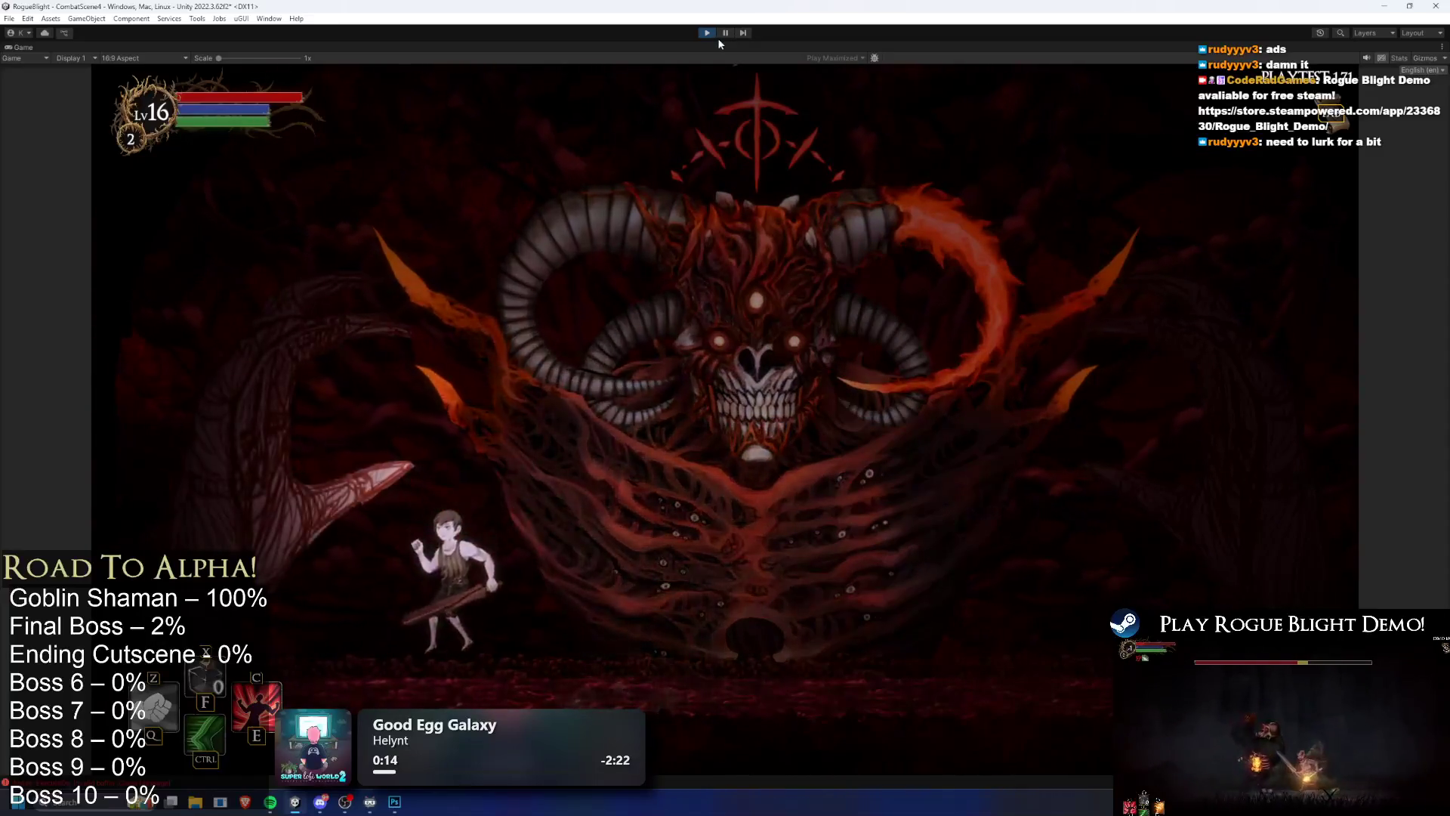
key(Right)
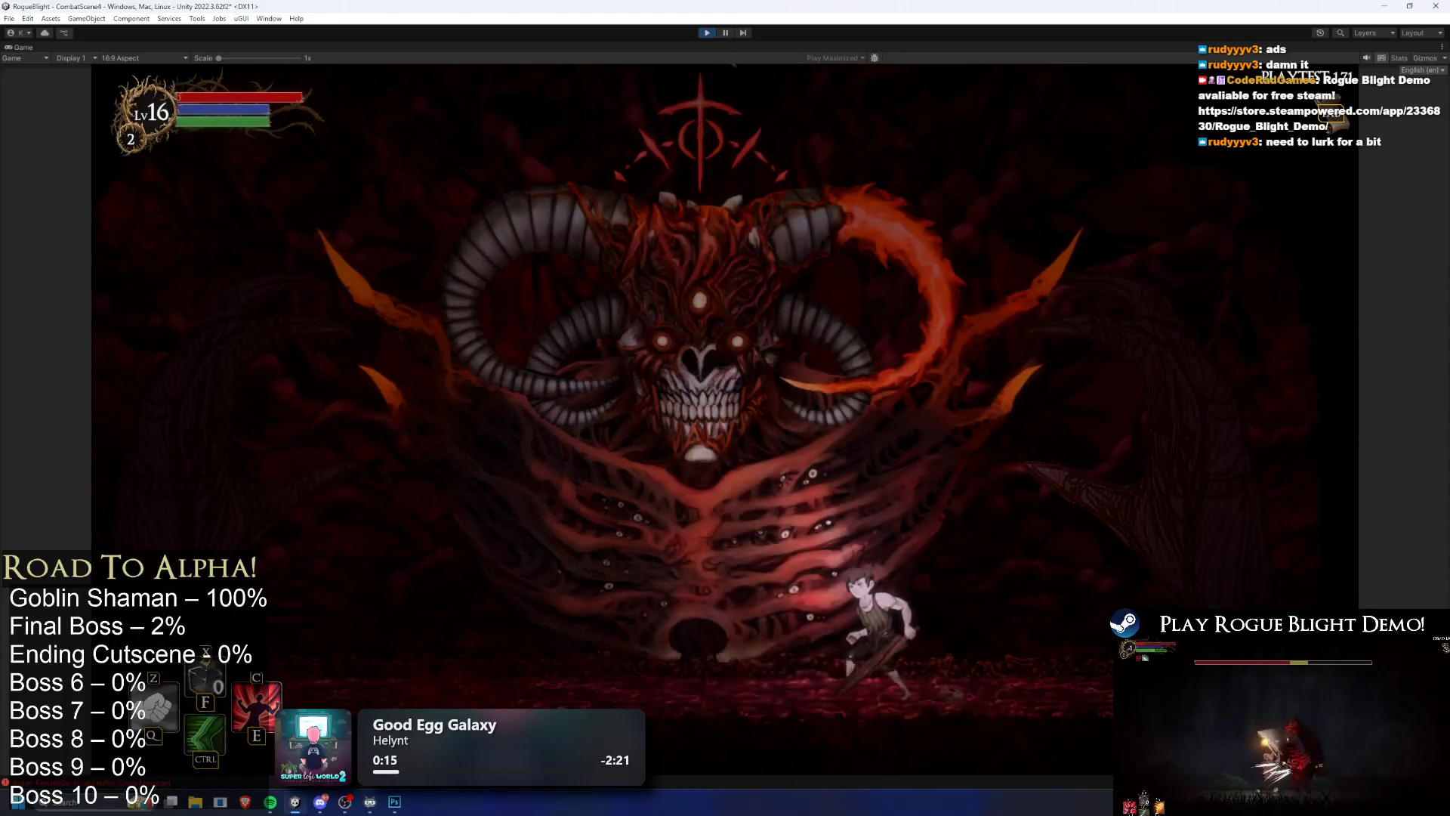
key(Left)
key(Right)
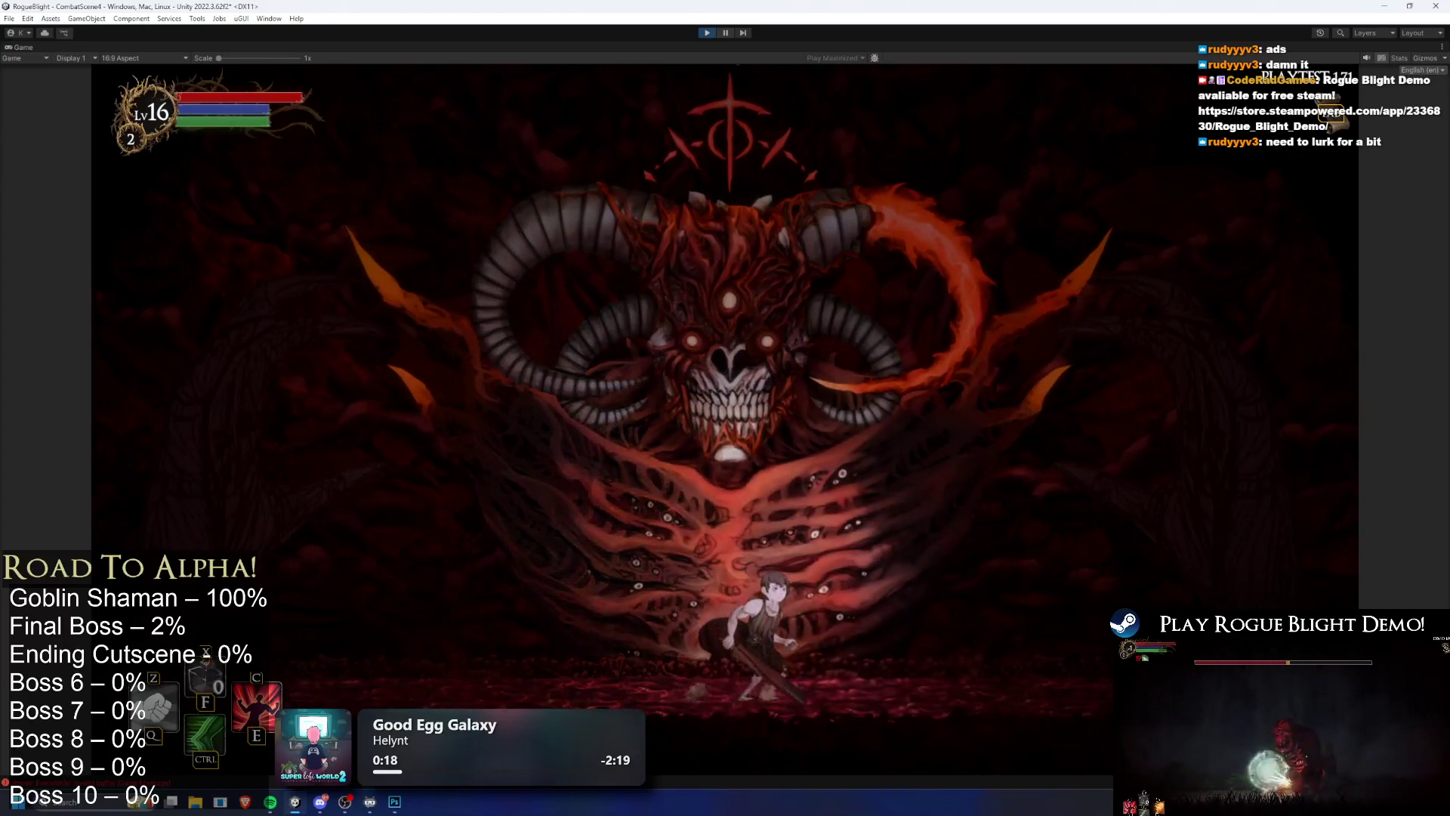
key(Left)
key(ctrl)
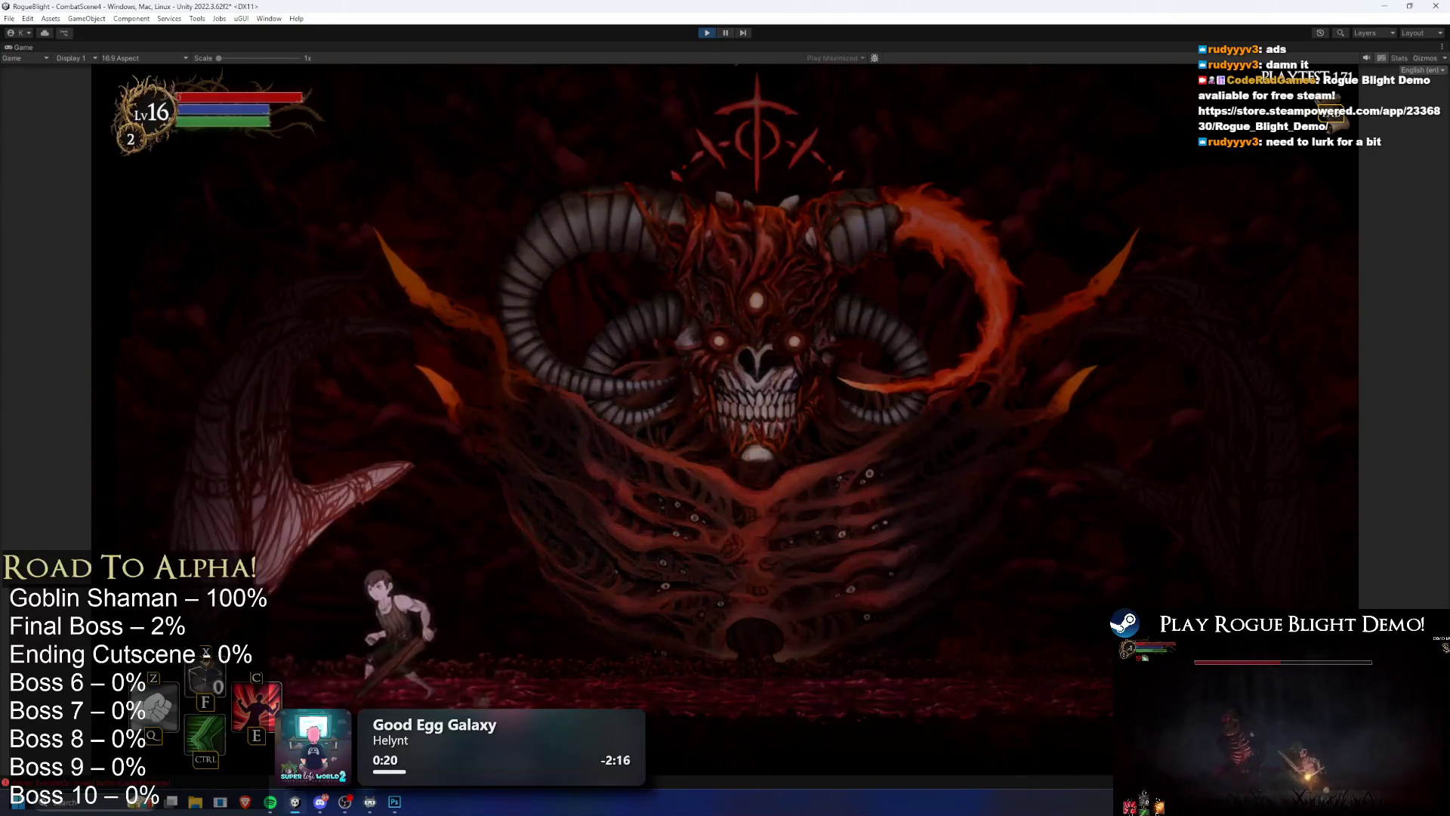
key(Right)
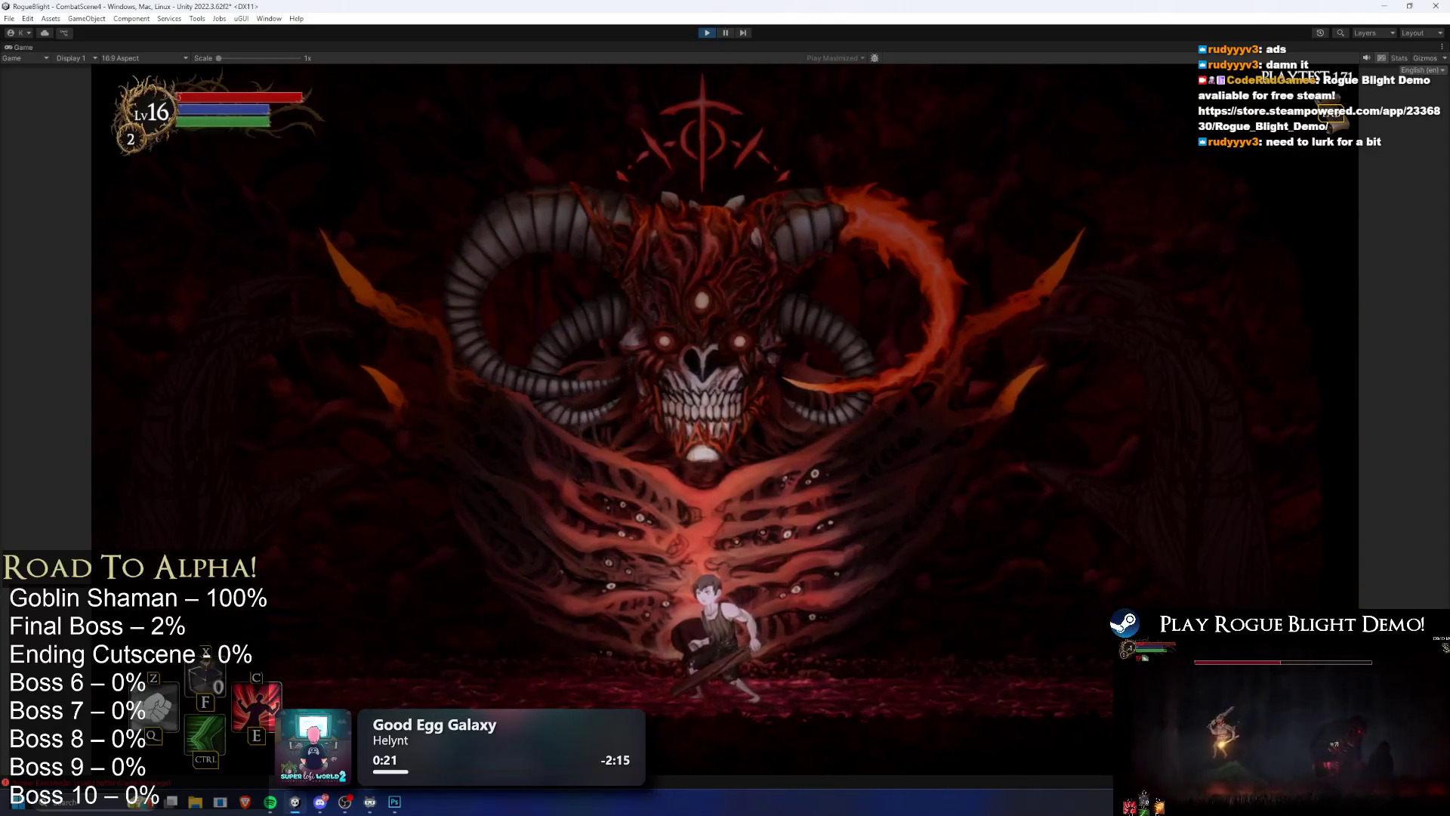
click(742, 36)
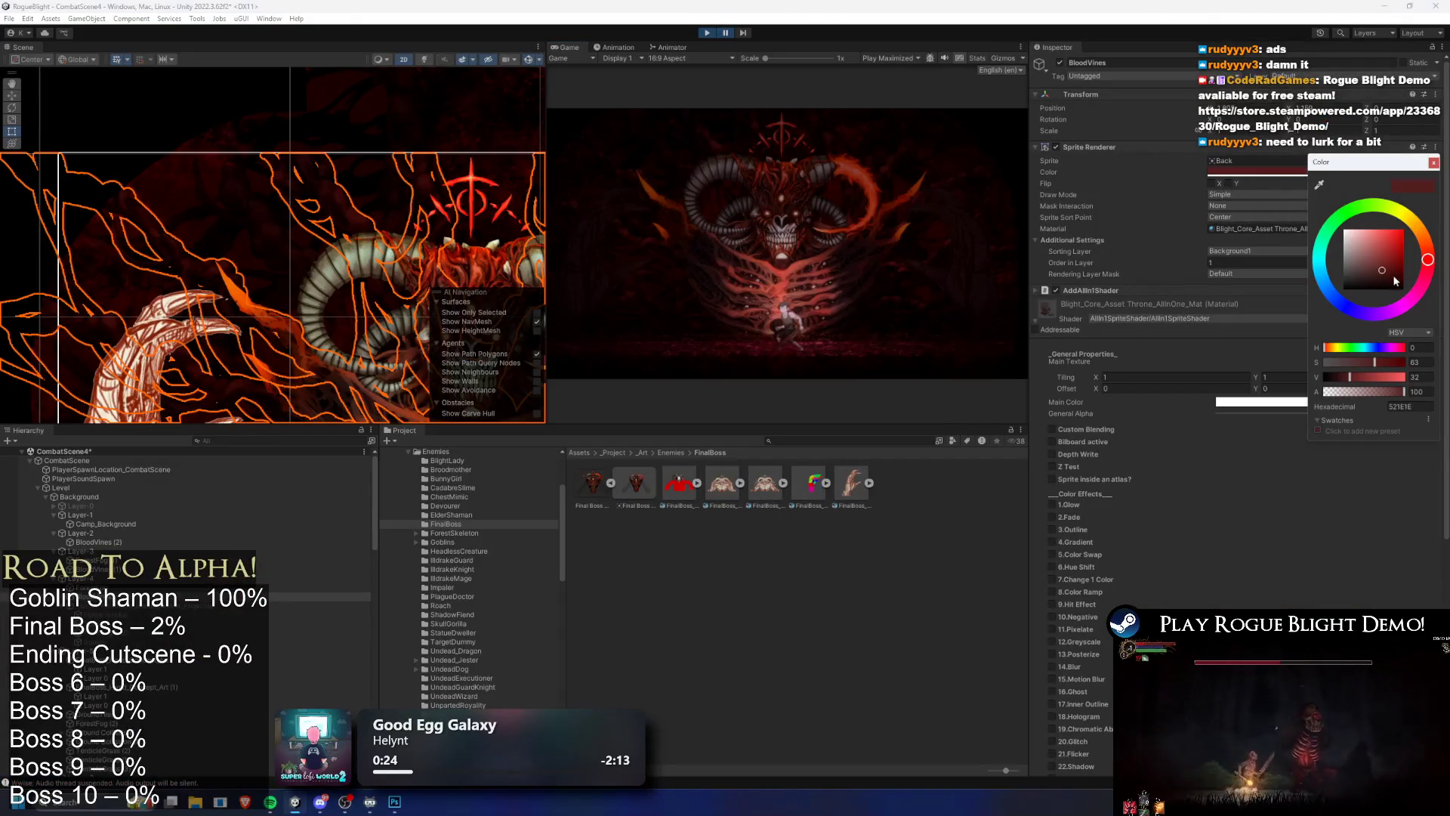
Step: Lighten the BloodVines tint to 722F2F, return to the maximized game, and launch Gyazo Video
drag(1382, 269, 1380, 266)
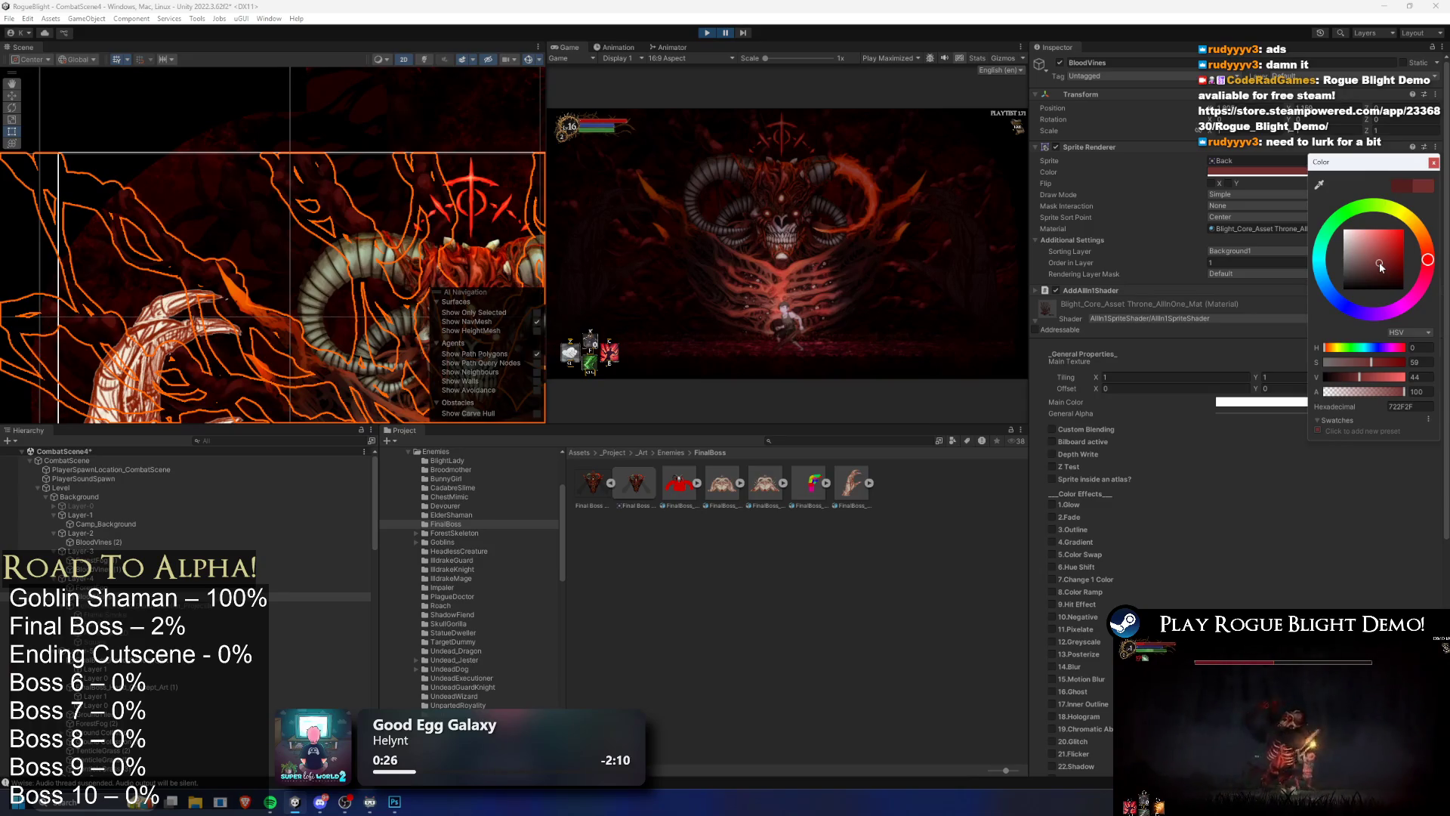
click(728, 34)
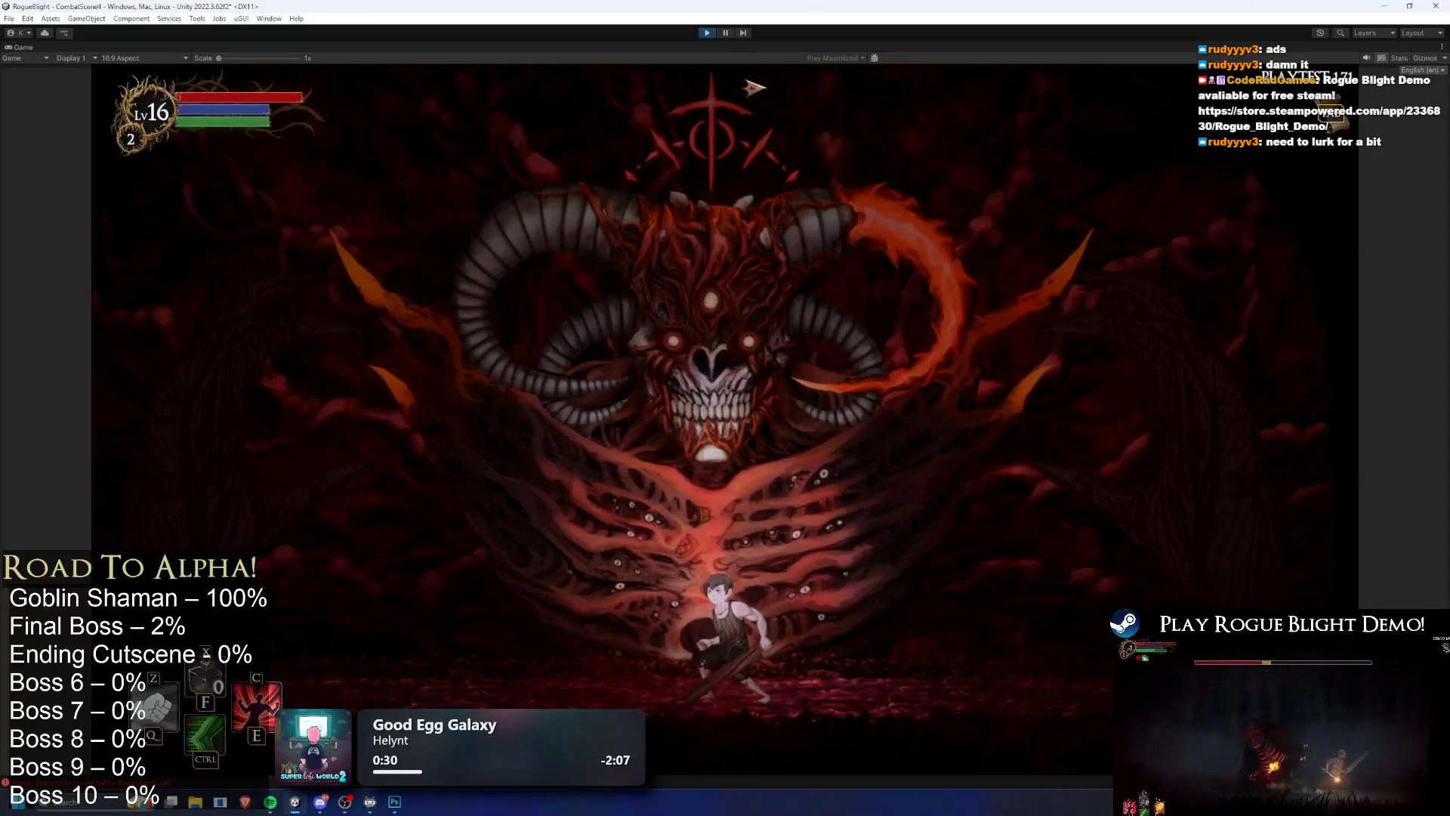
key(super)
text(gy)
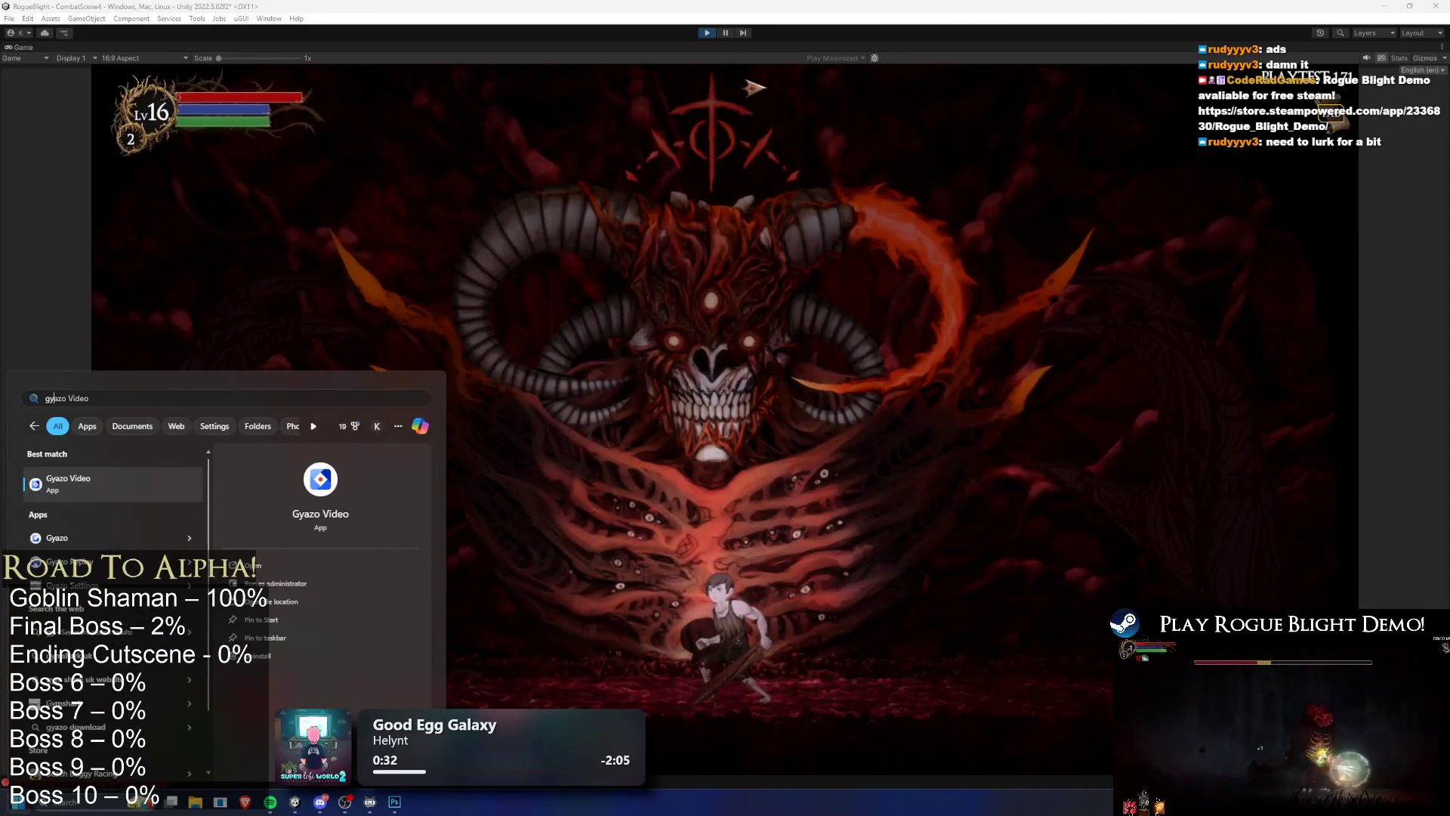
key(Return)
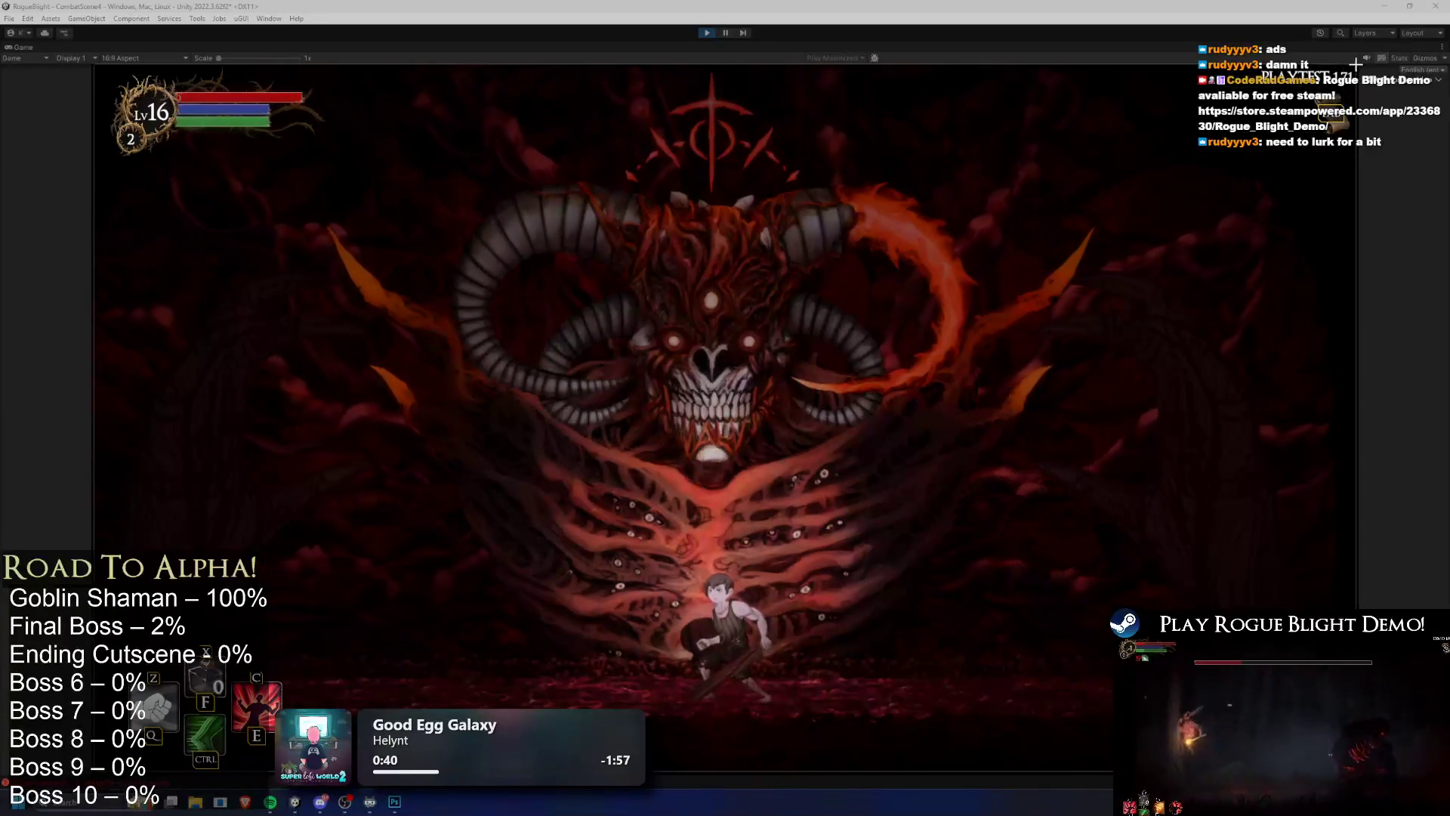
click(1304, 134)
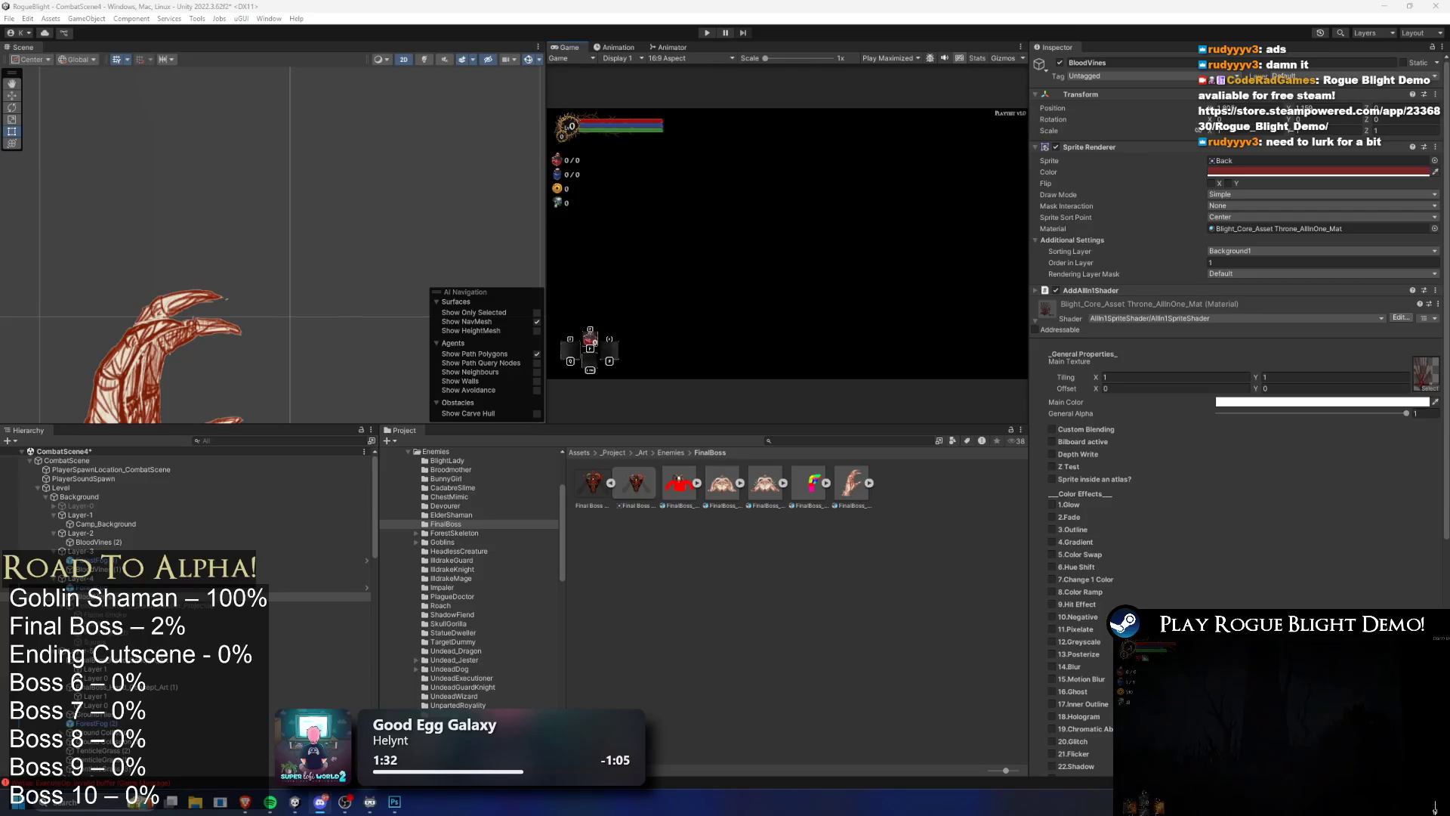
Step: Capture a 7-second Gyazo clip of the game view showing the demon boss arena
key(super)
key(super)
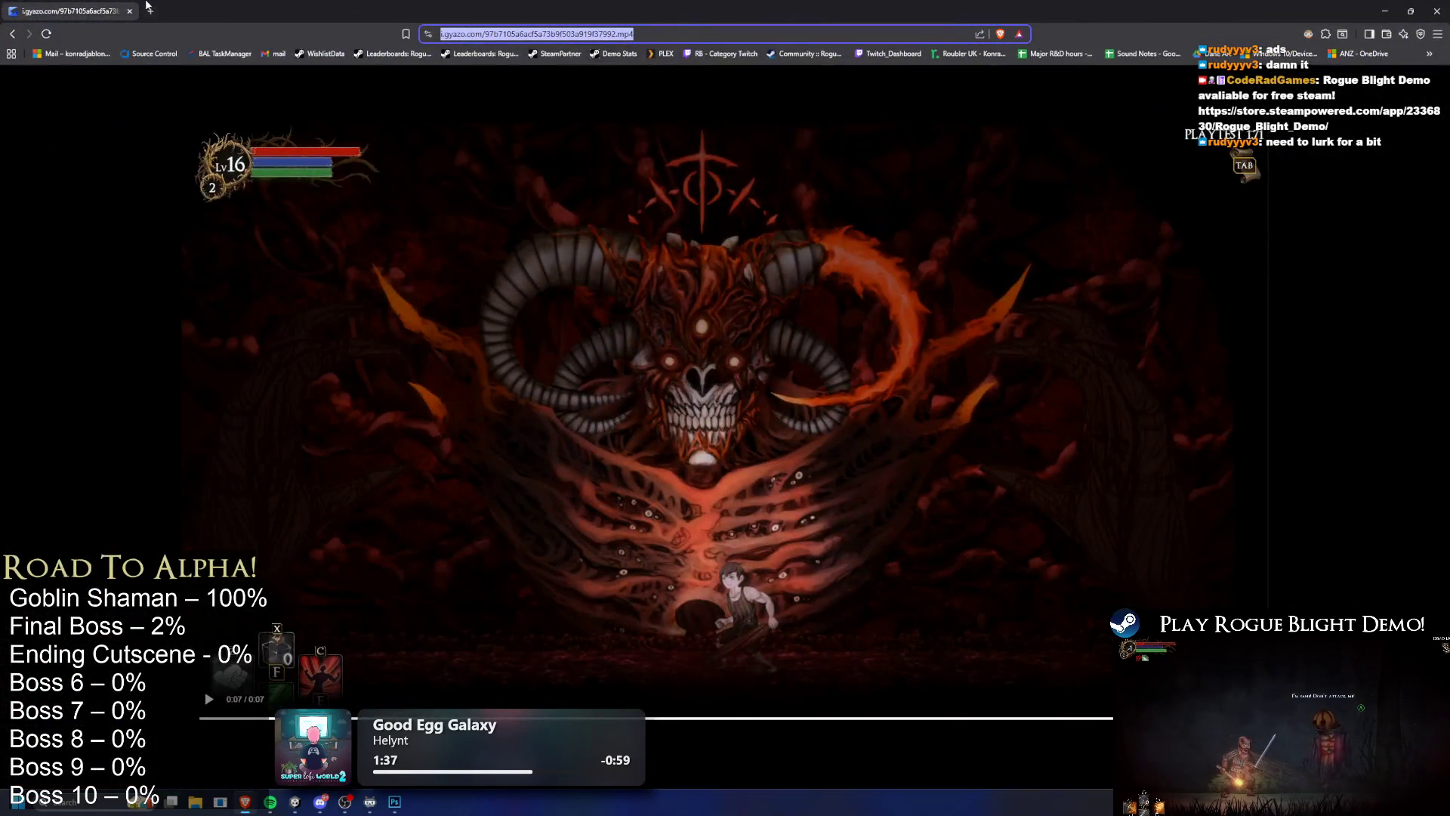
Step: Select the Gyazo clip page's web address and launch Google Chrome from the taskbar
click(148, 7)
key(ctrl+w)
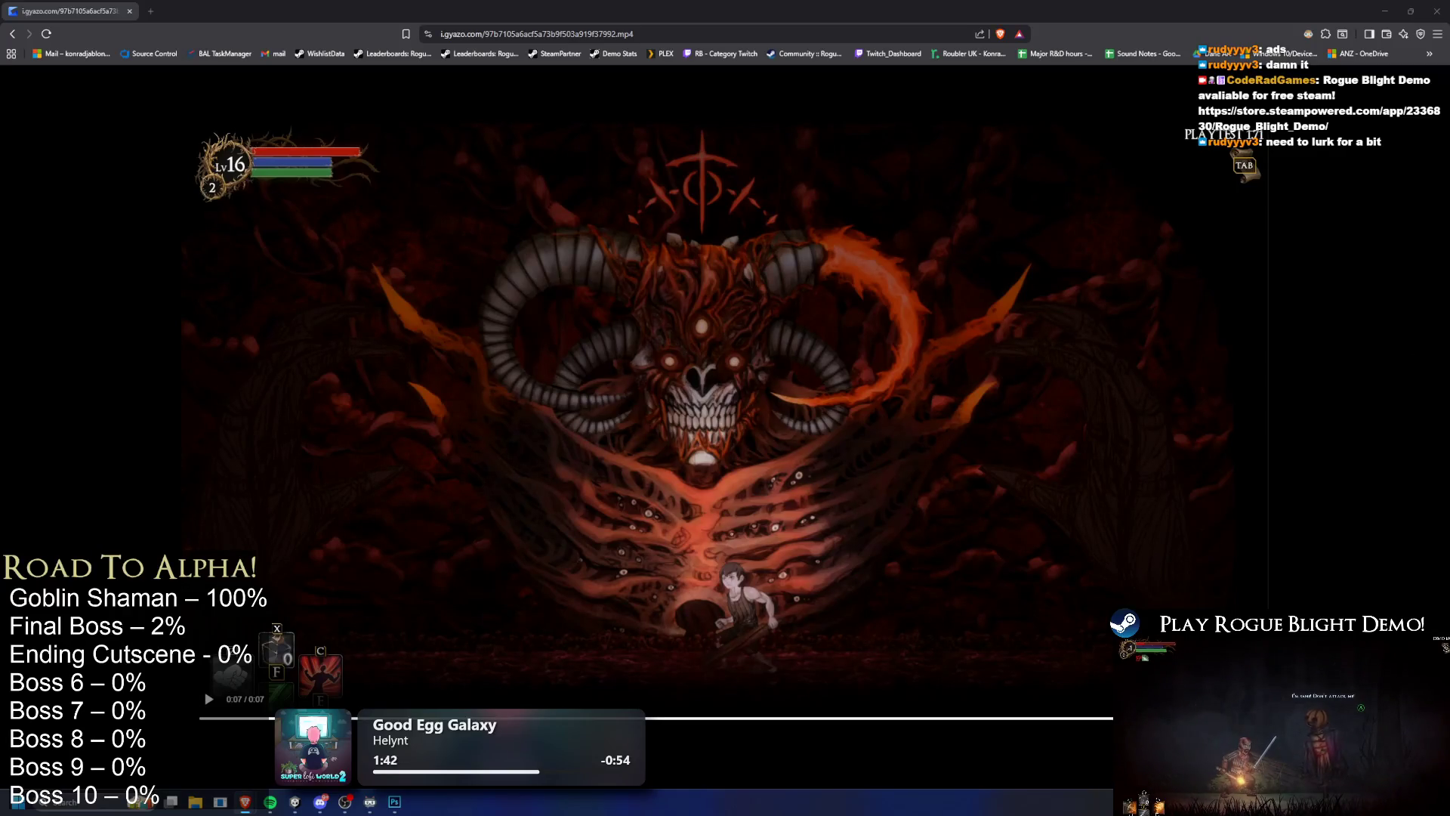
key(ctrl+l)
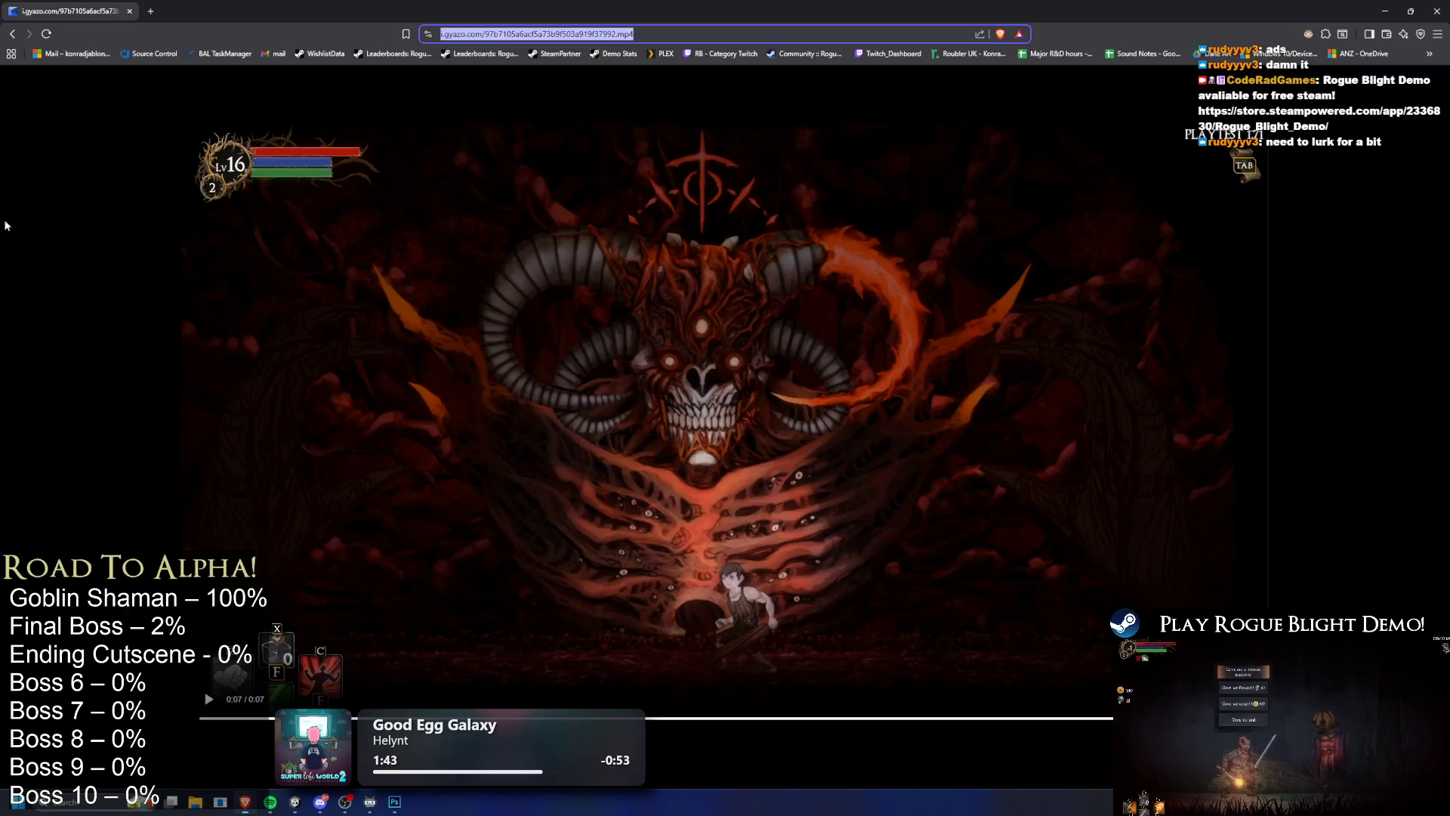
key(alt+Tab)
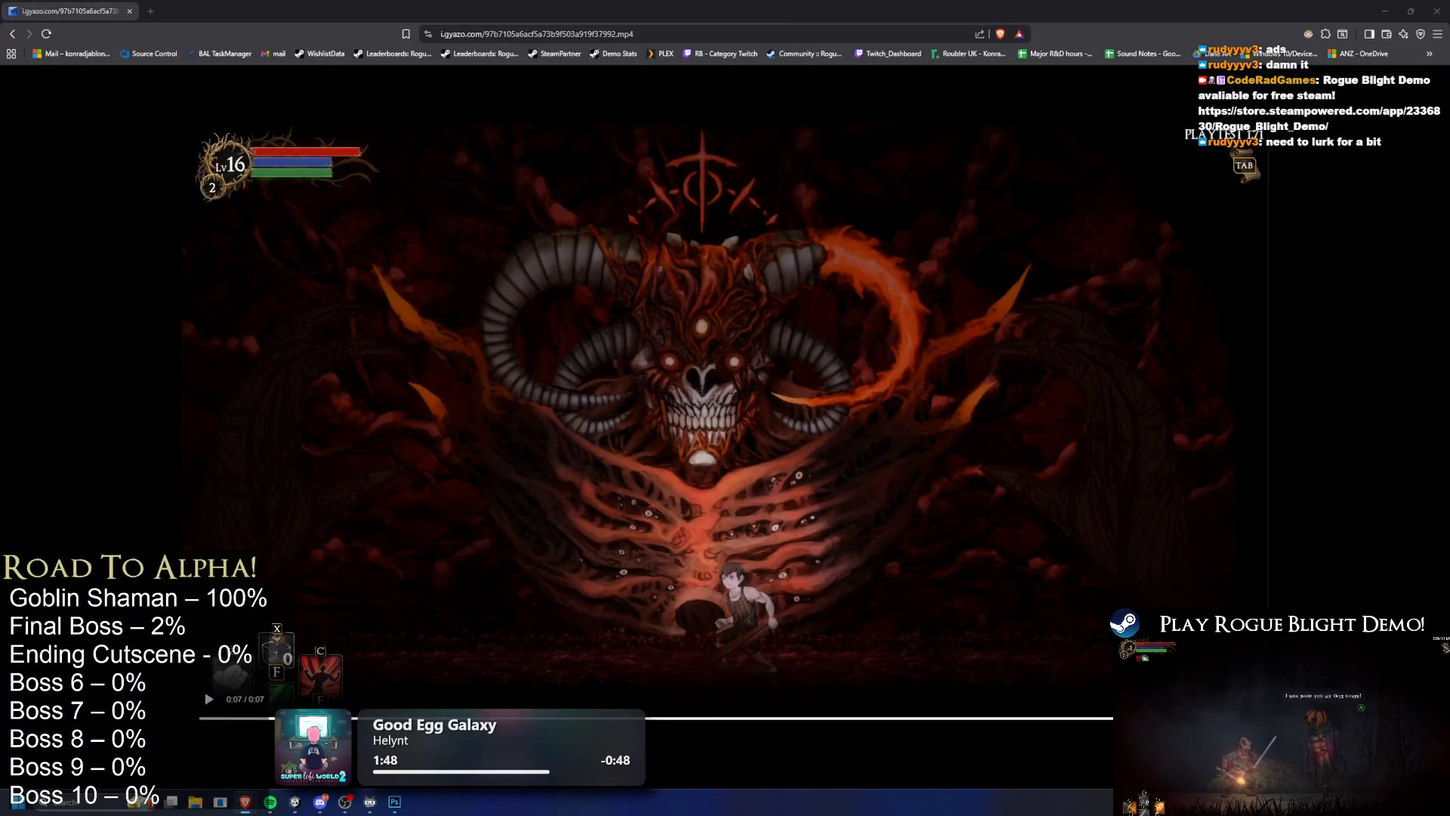
key(ctrl+l)
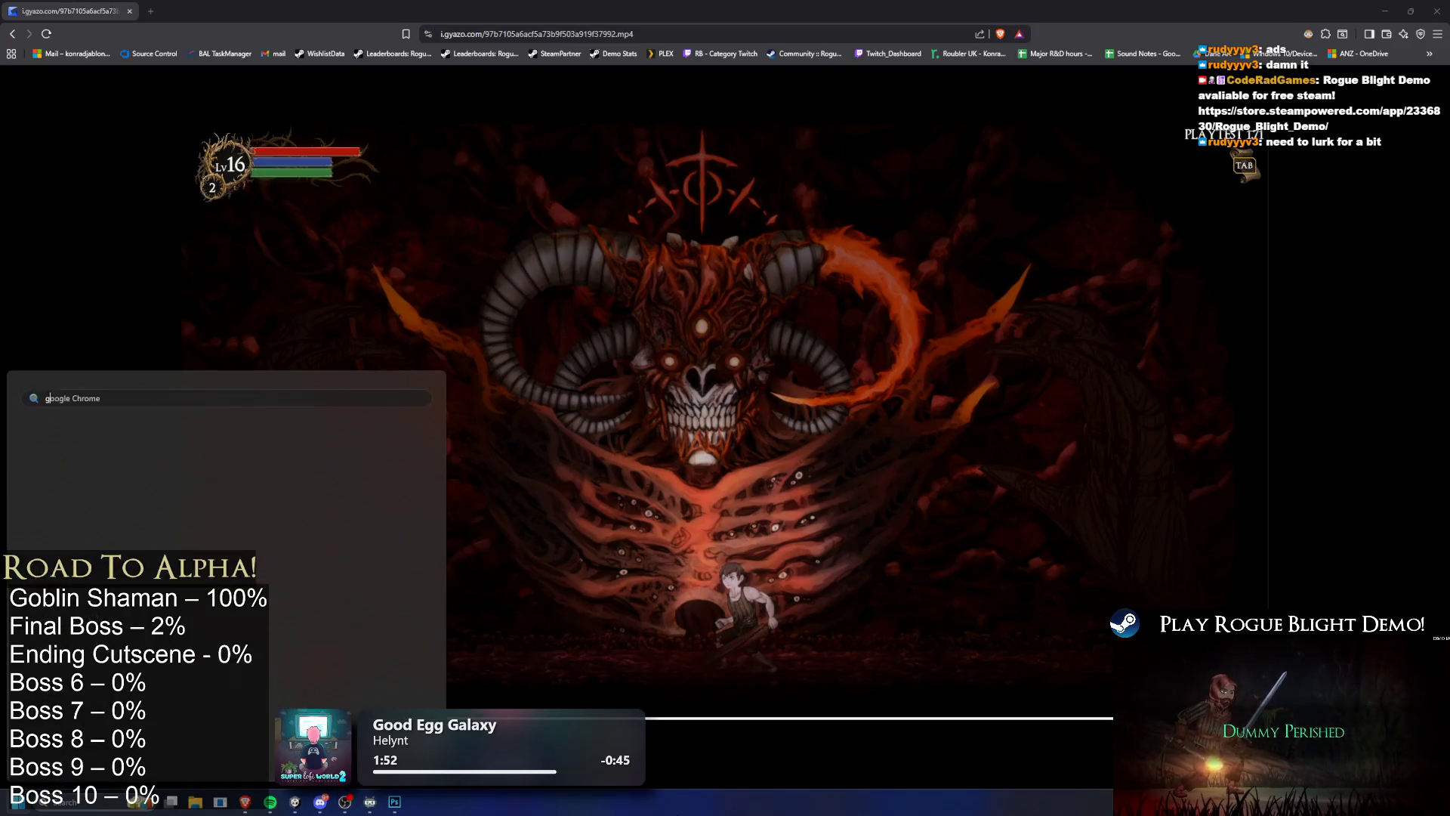
click(320, 805)
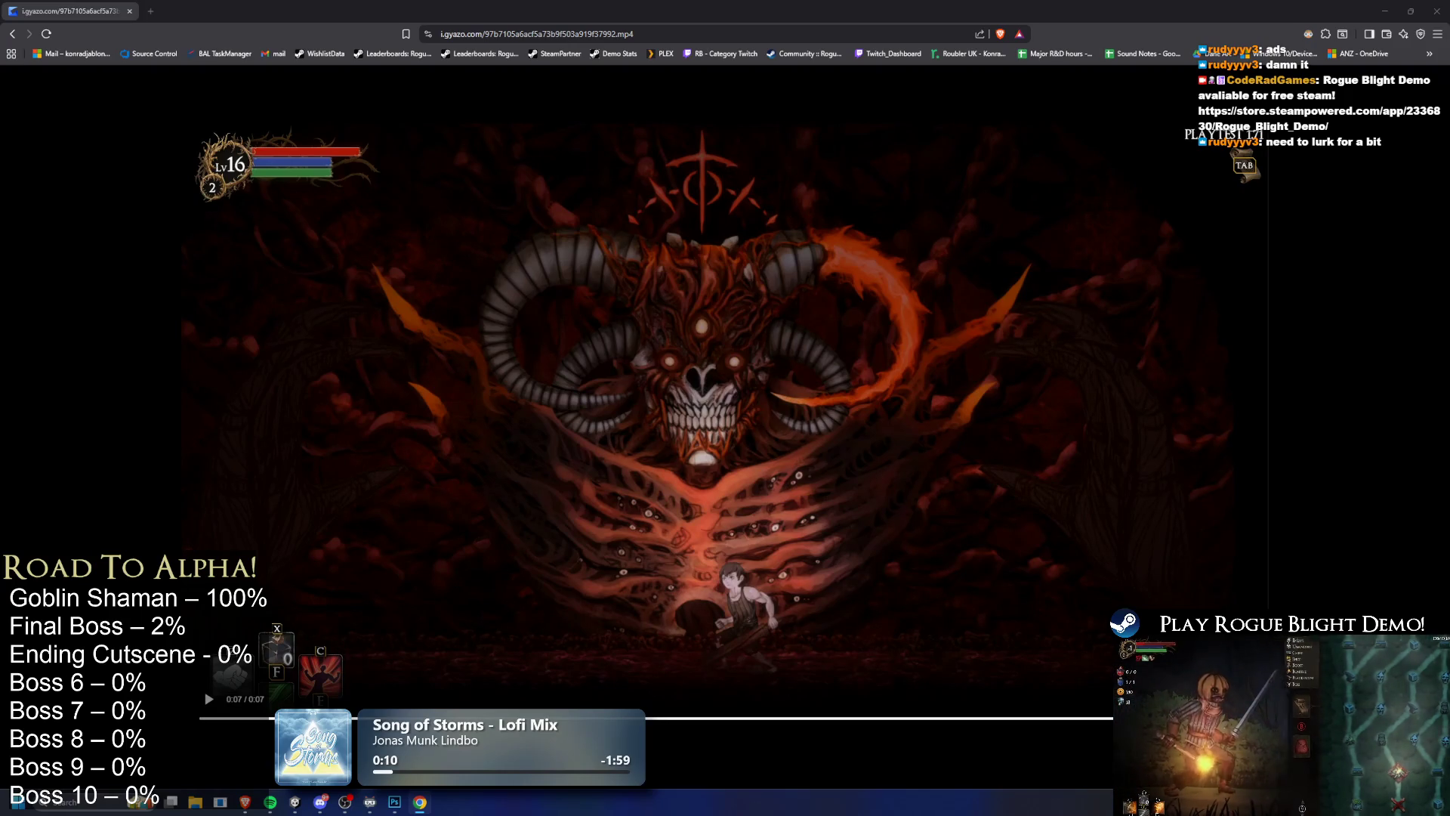
Step: Select the clip URL, launch Chrome via a Start search for 'g', then switch back to Unity
key(ctrl+l)
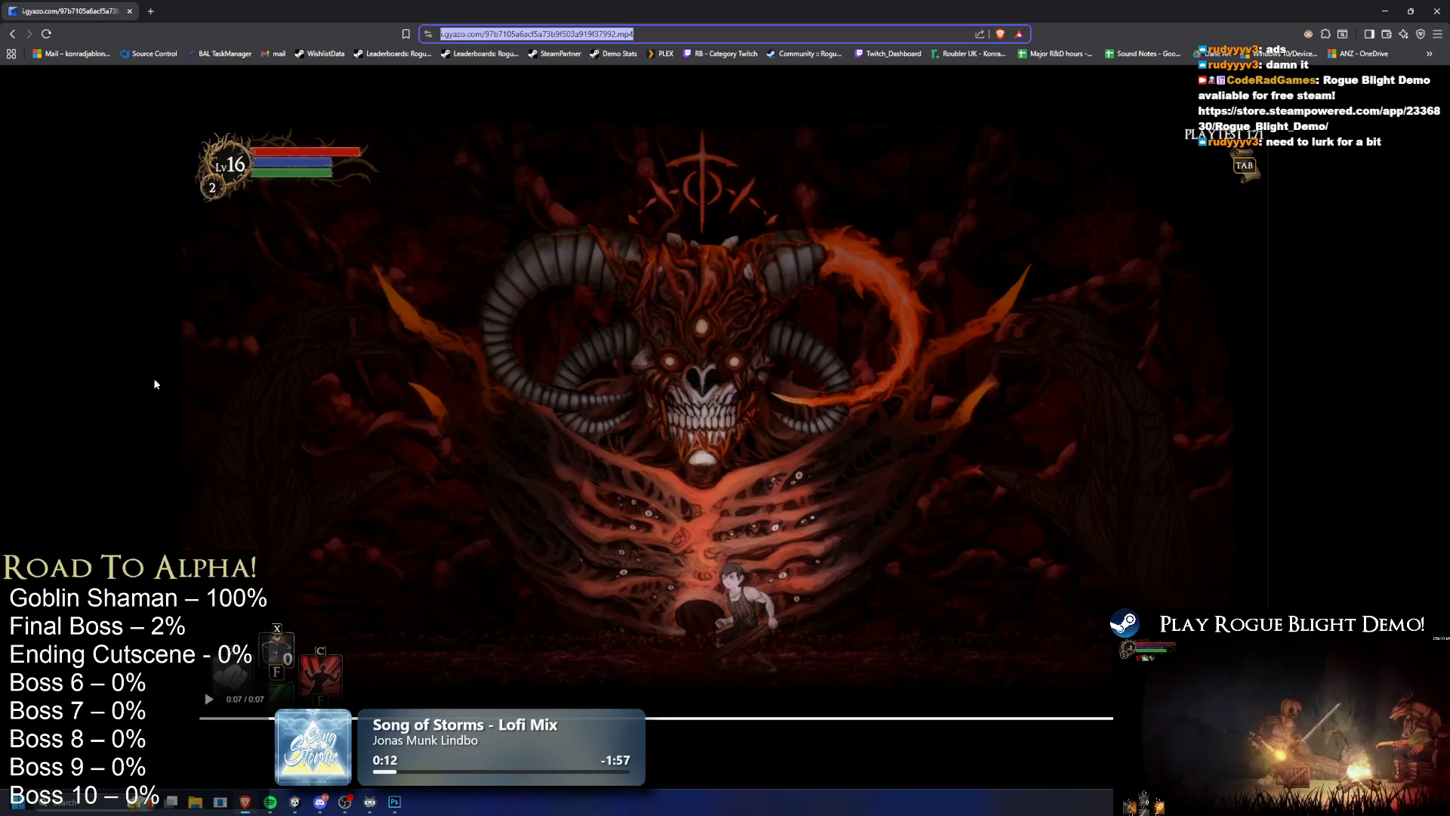
key(super)
text(g)
key(Return)
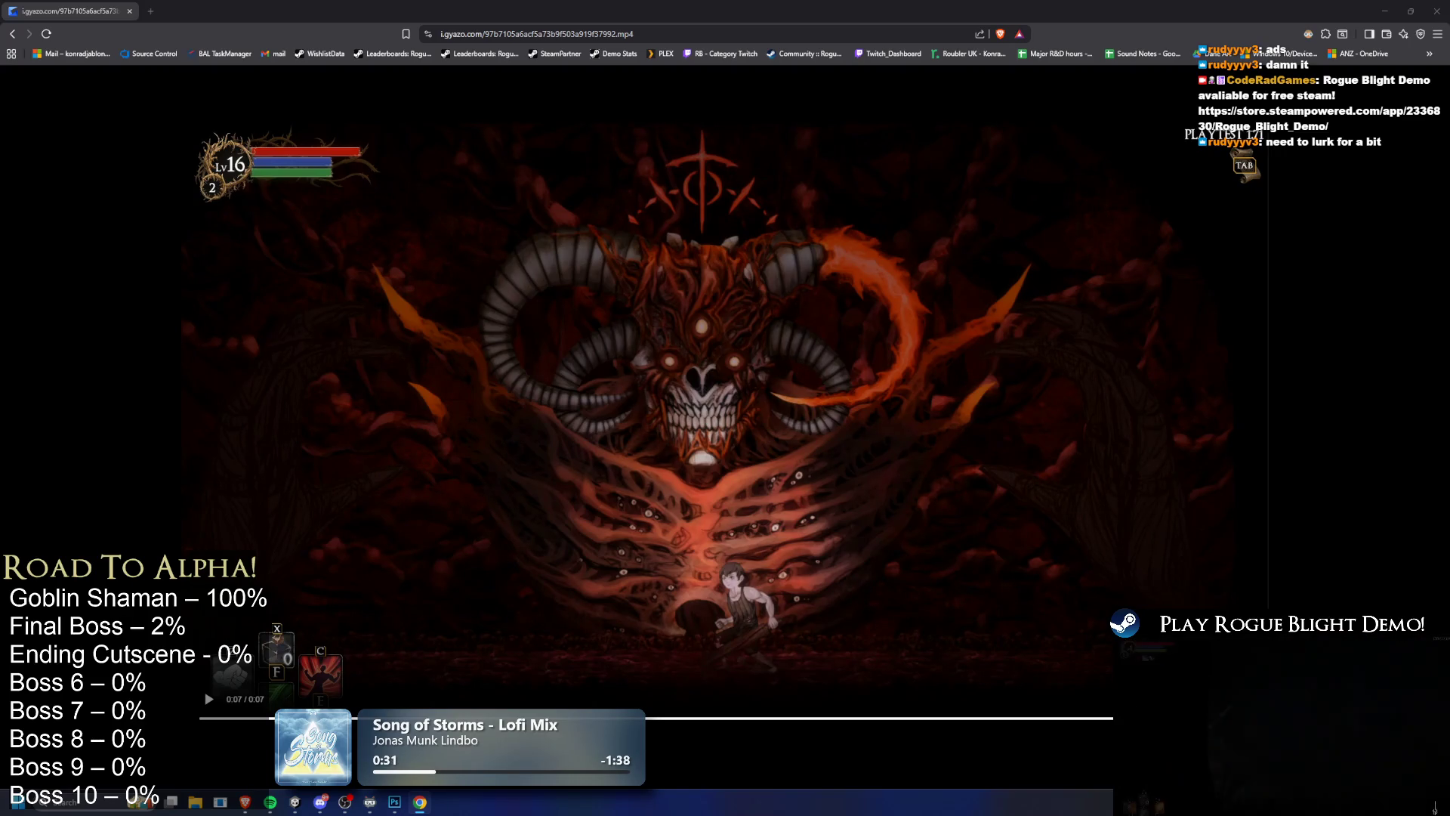
key(ctrl+l)
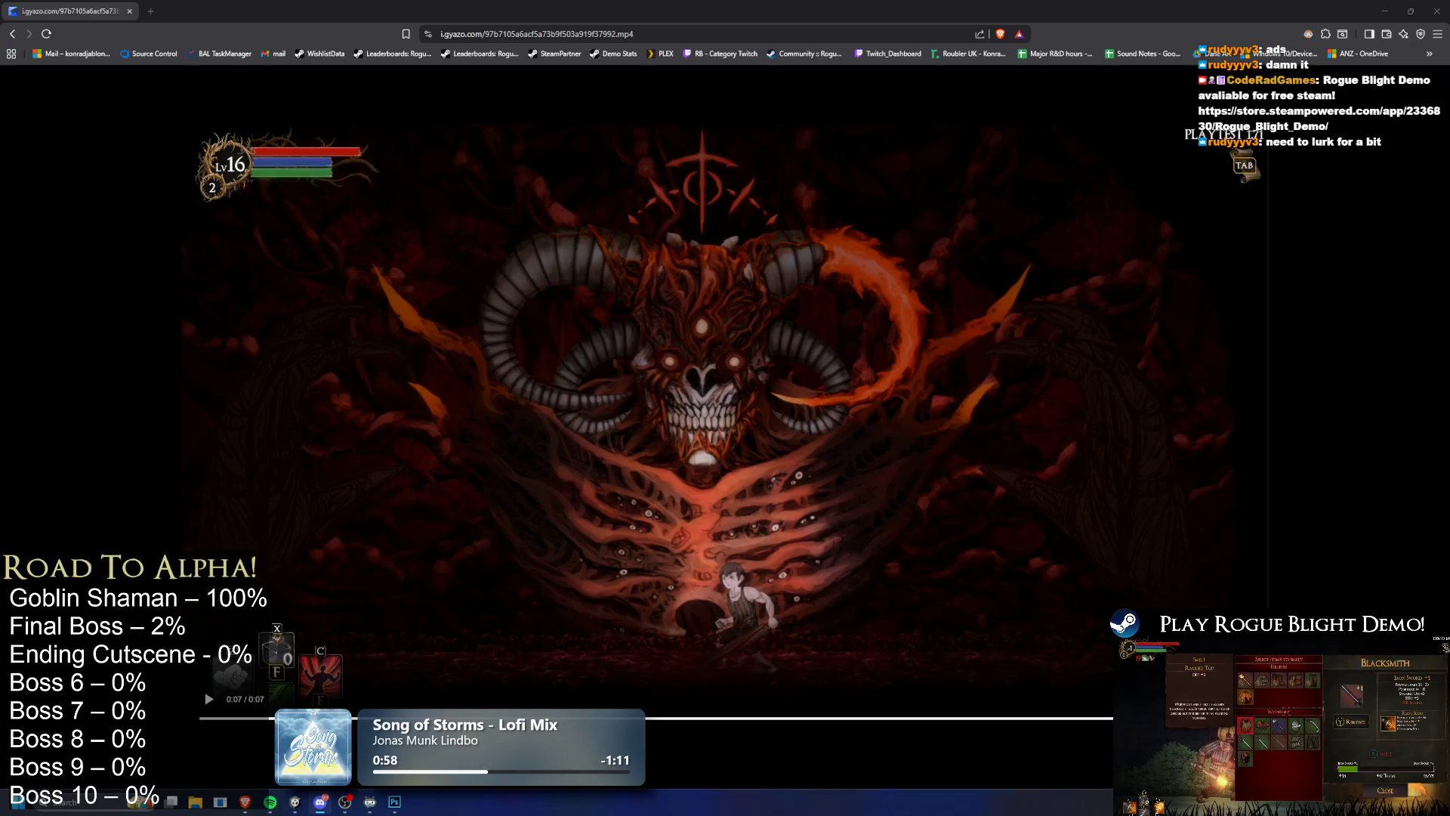
key(alt+Tab)
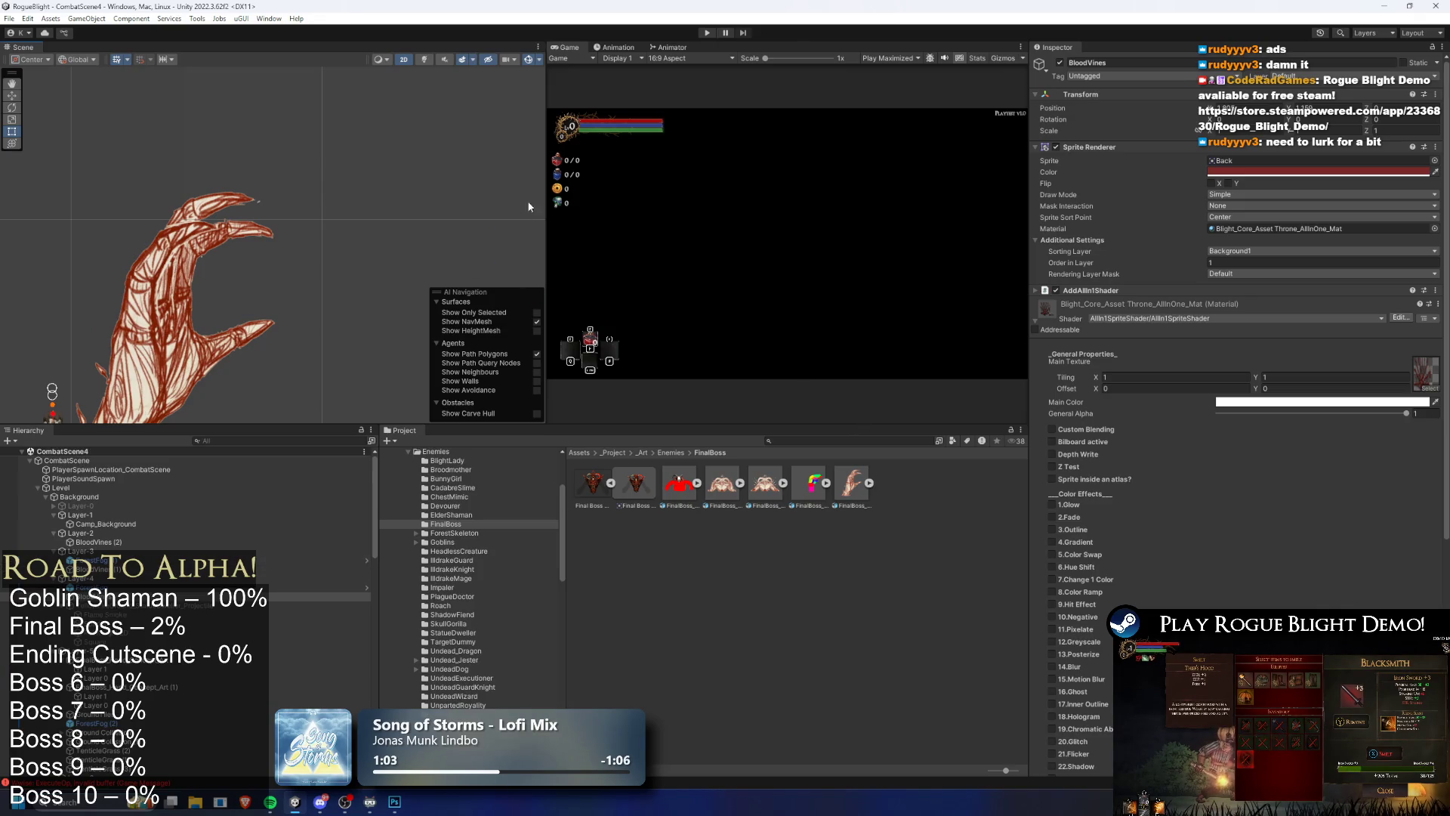
Step: Inspect the Layer-4 background object, then step up and collapse the layers to Layer-1
click(181, 578)
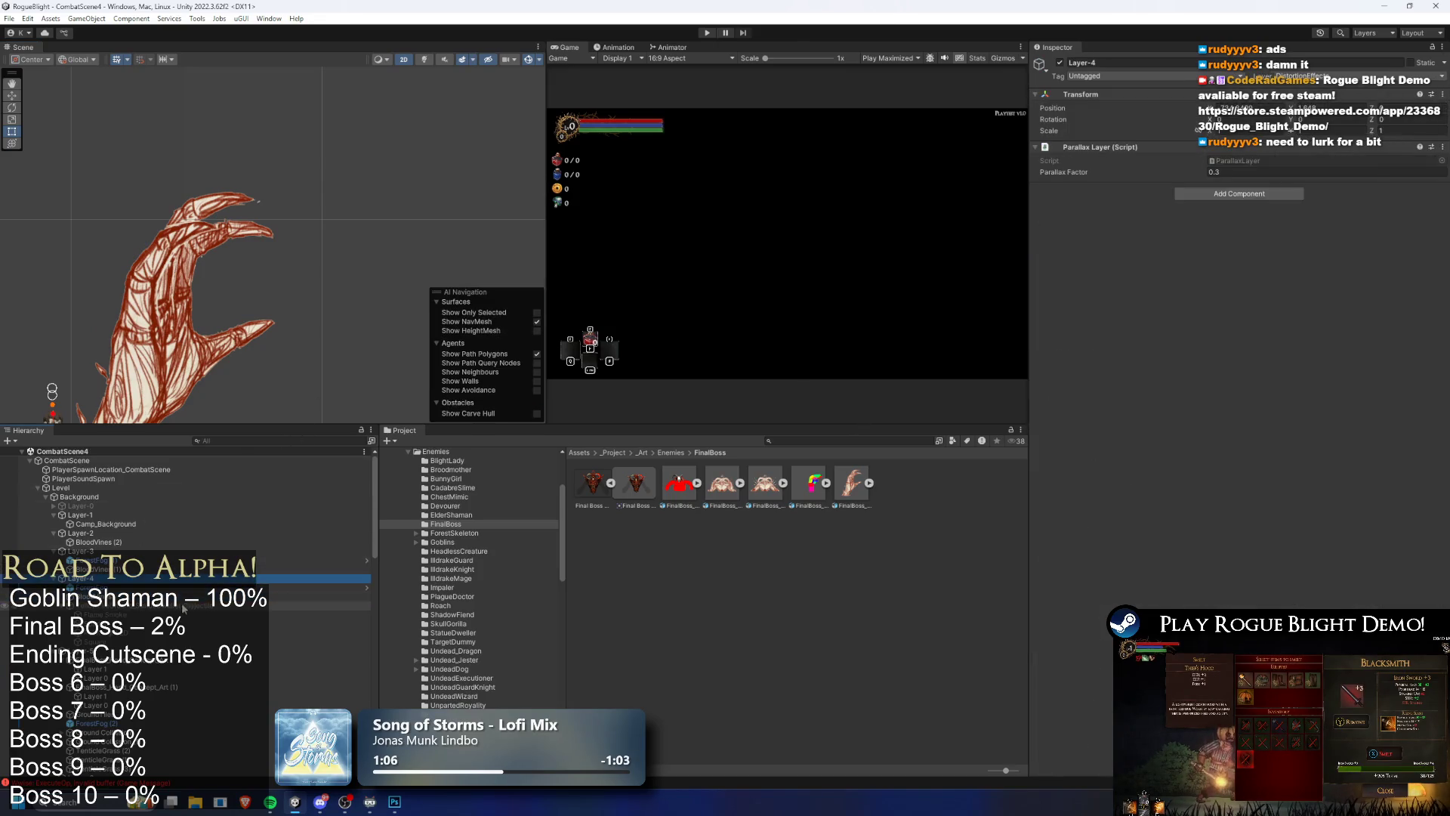
key(Up)
key(Up)
key(Up)
key(Left)
key(Up)
key(Up)
key(Left)
key(Up)
key(Up)
key(Left)
key(Left)
Step: Search the project for 'map shop' and open the forest map shop node asset
click(810, 443)
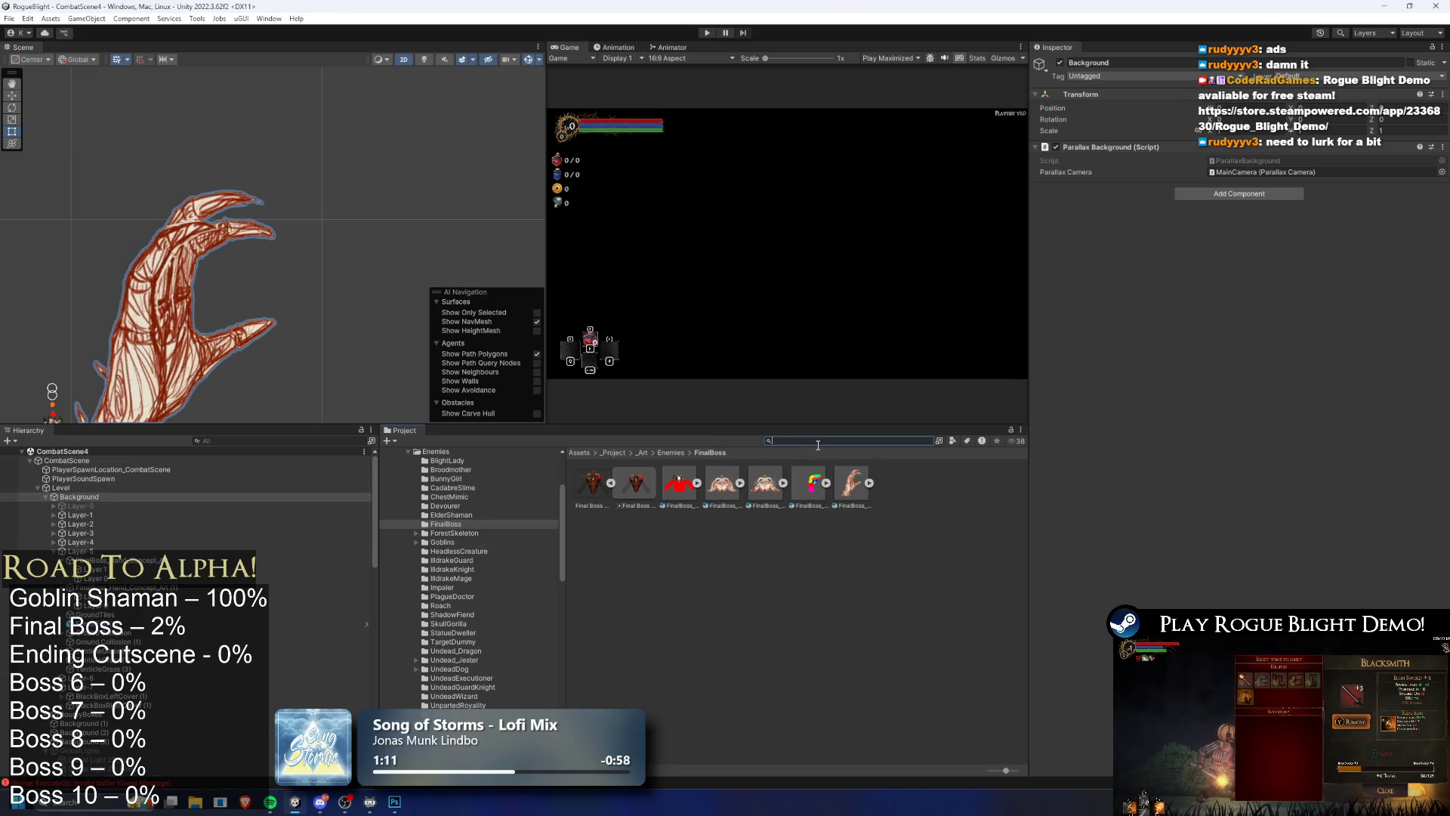
text(com)
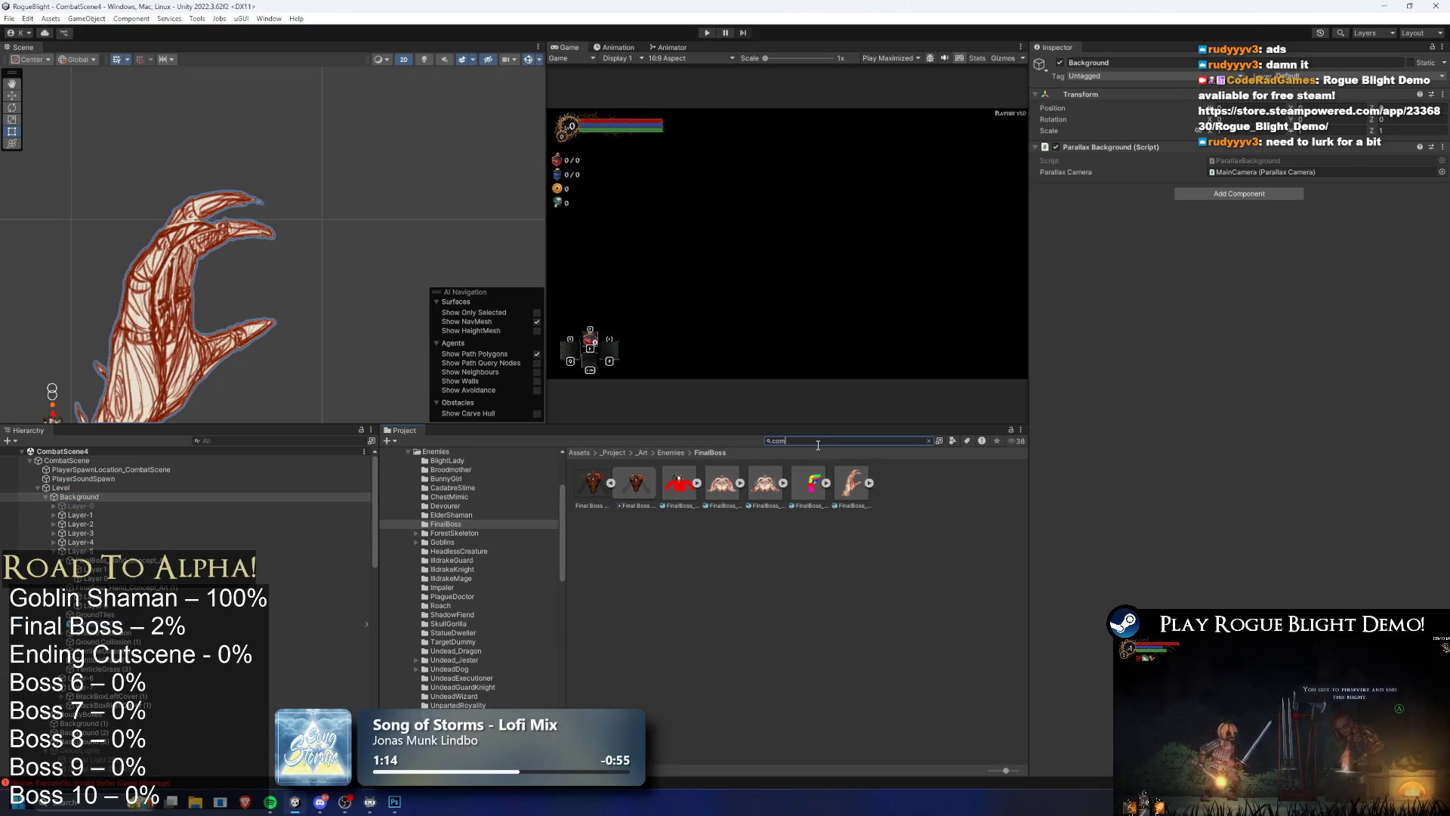
key(BackSpace)
key(BackSpace)
key(BackSpace)
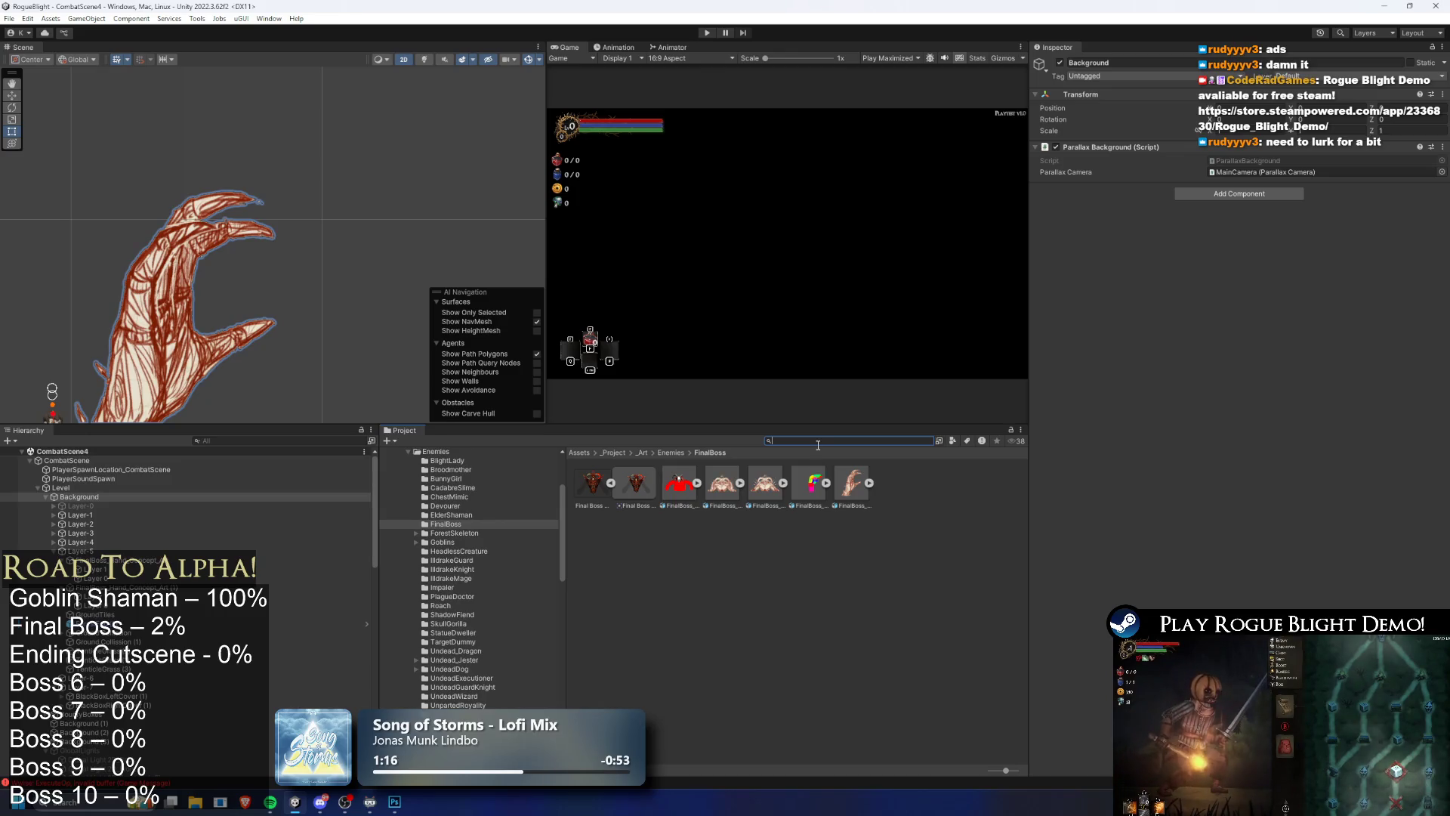
text(component)
key(BackSpace)
key(BackSpace)
key(BackSpace)
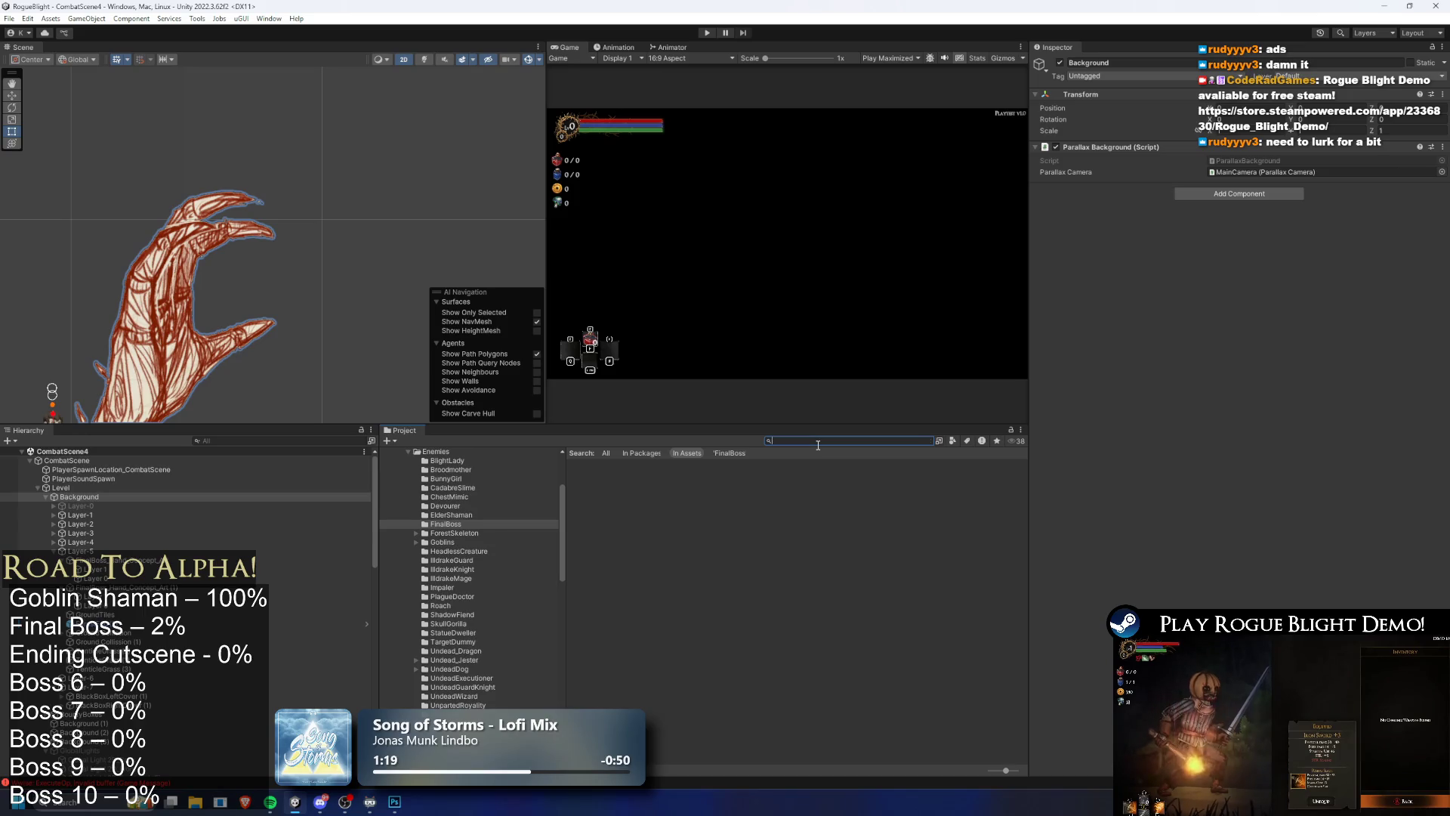
text(map shop)
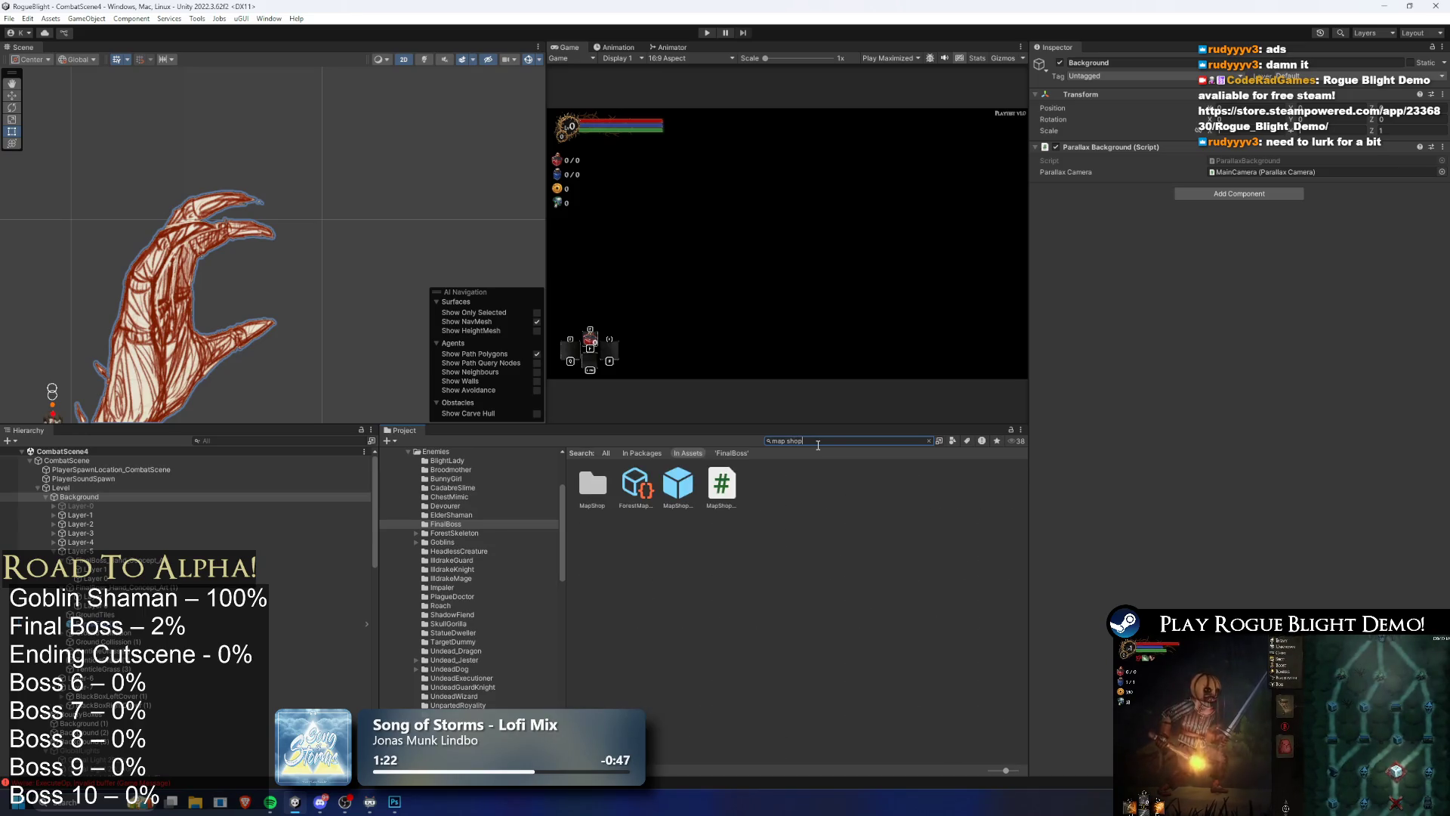
click(635, 487)
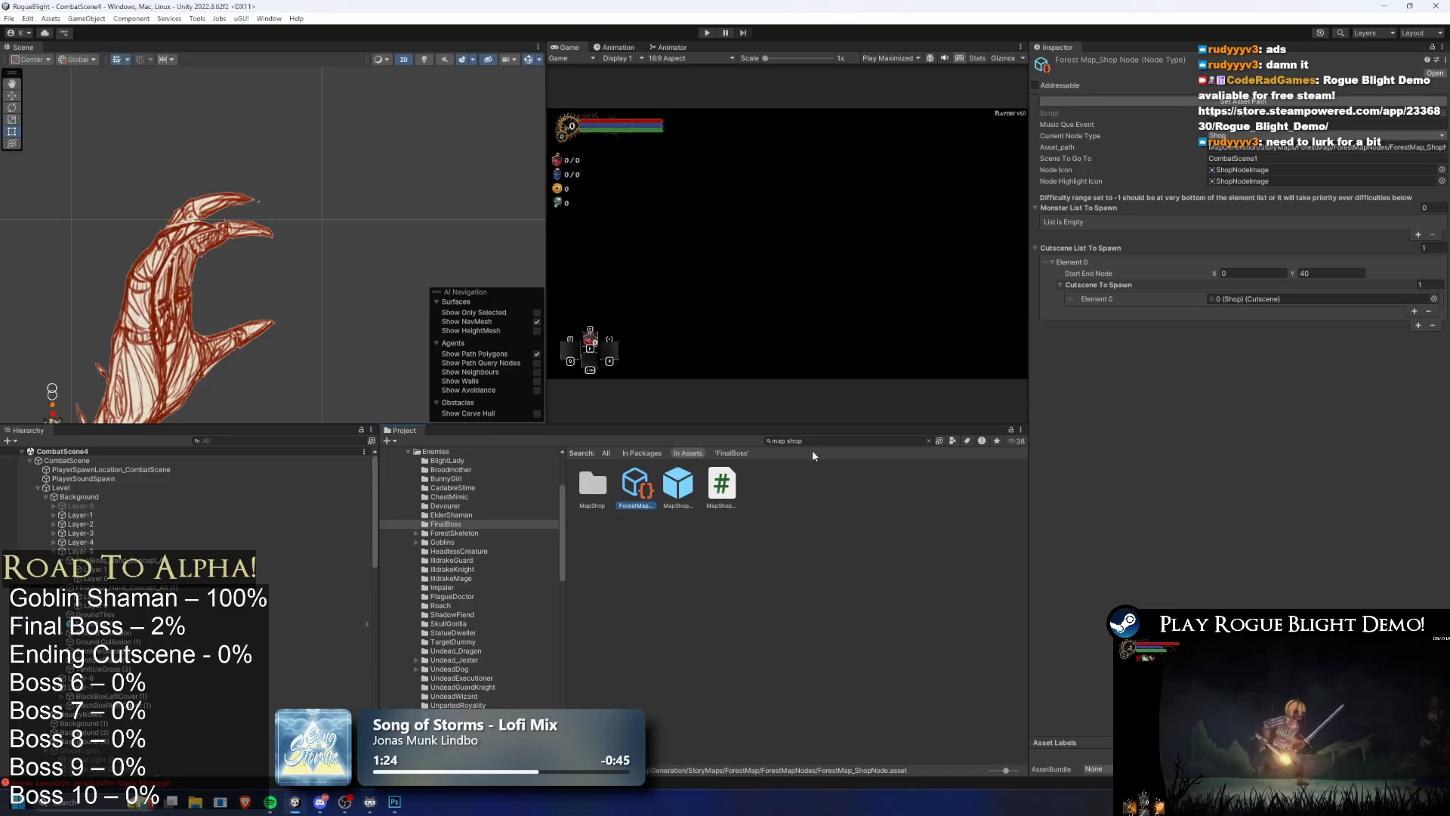
Step: Search for 'forest ma' and open the Forest_Map map asset
click(833, 441)
text(forest map)
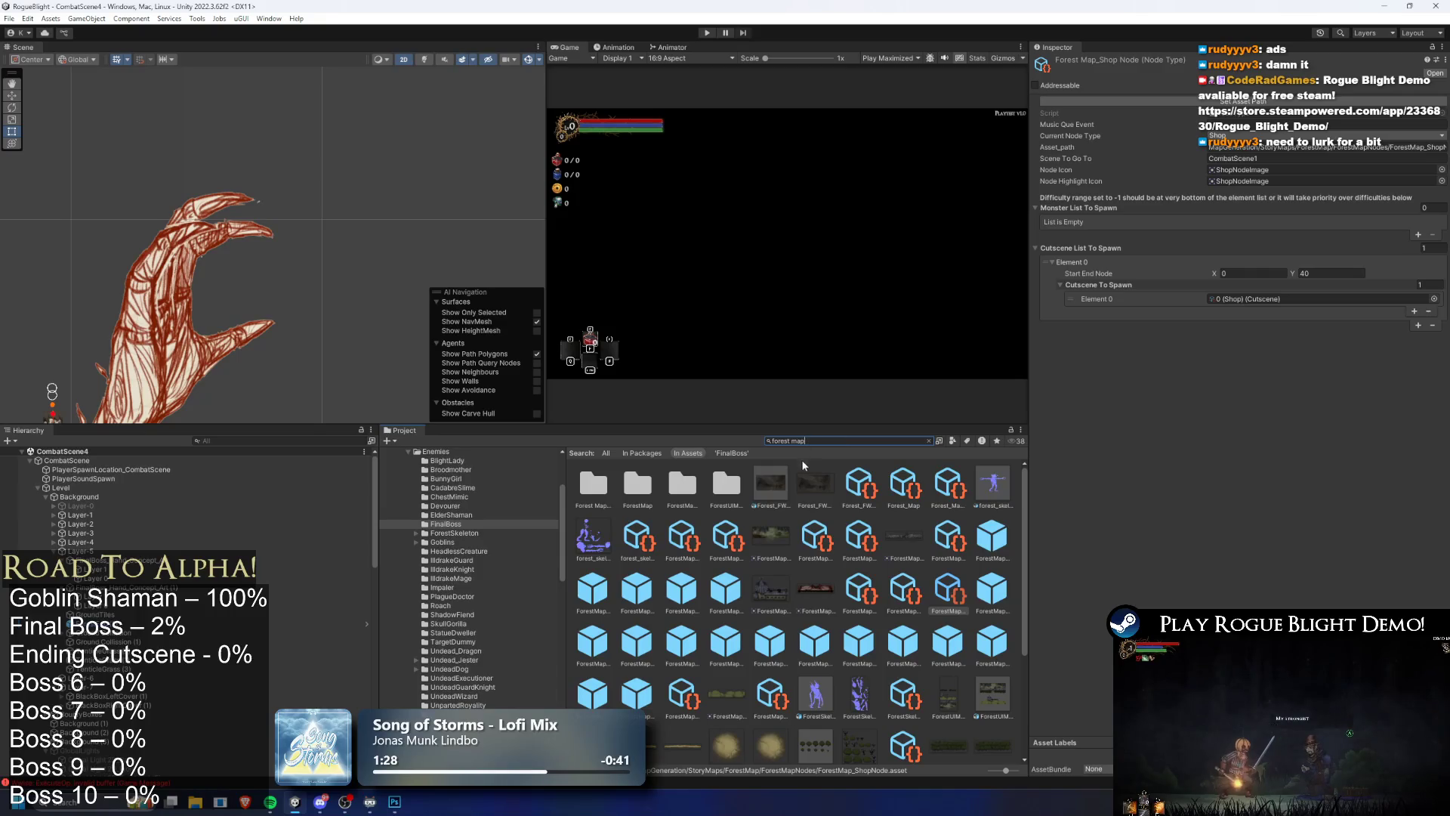
click(923, 487)
click(789, 440)
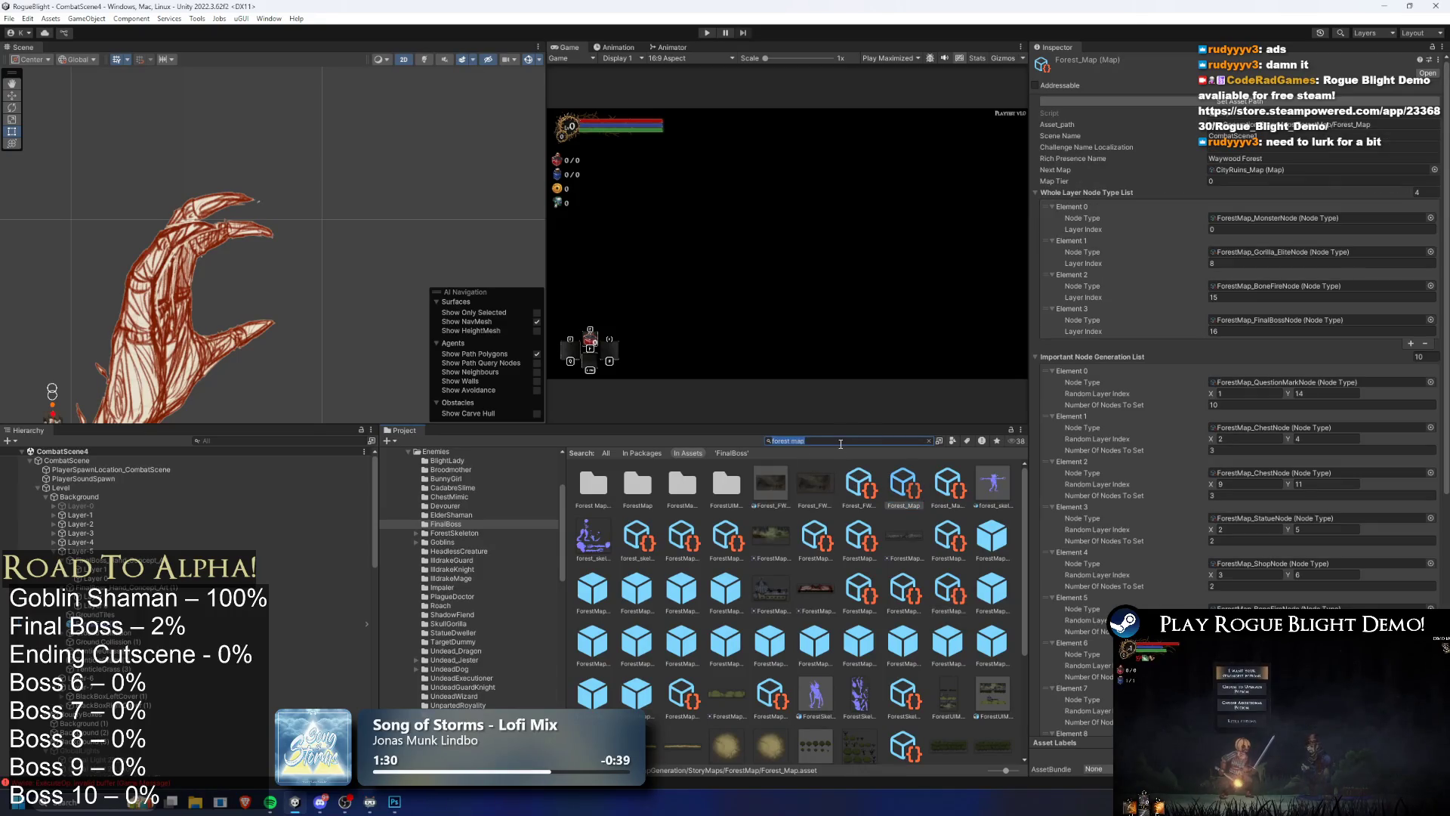
Step: Duplicate the BlightCastle story map folder in StoryMaps and name the copy BlightCore
key(BackSpace)
click(721, 452)
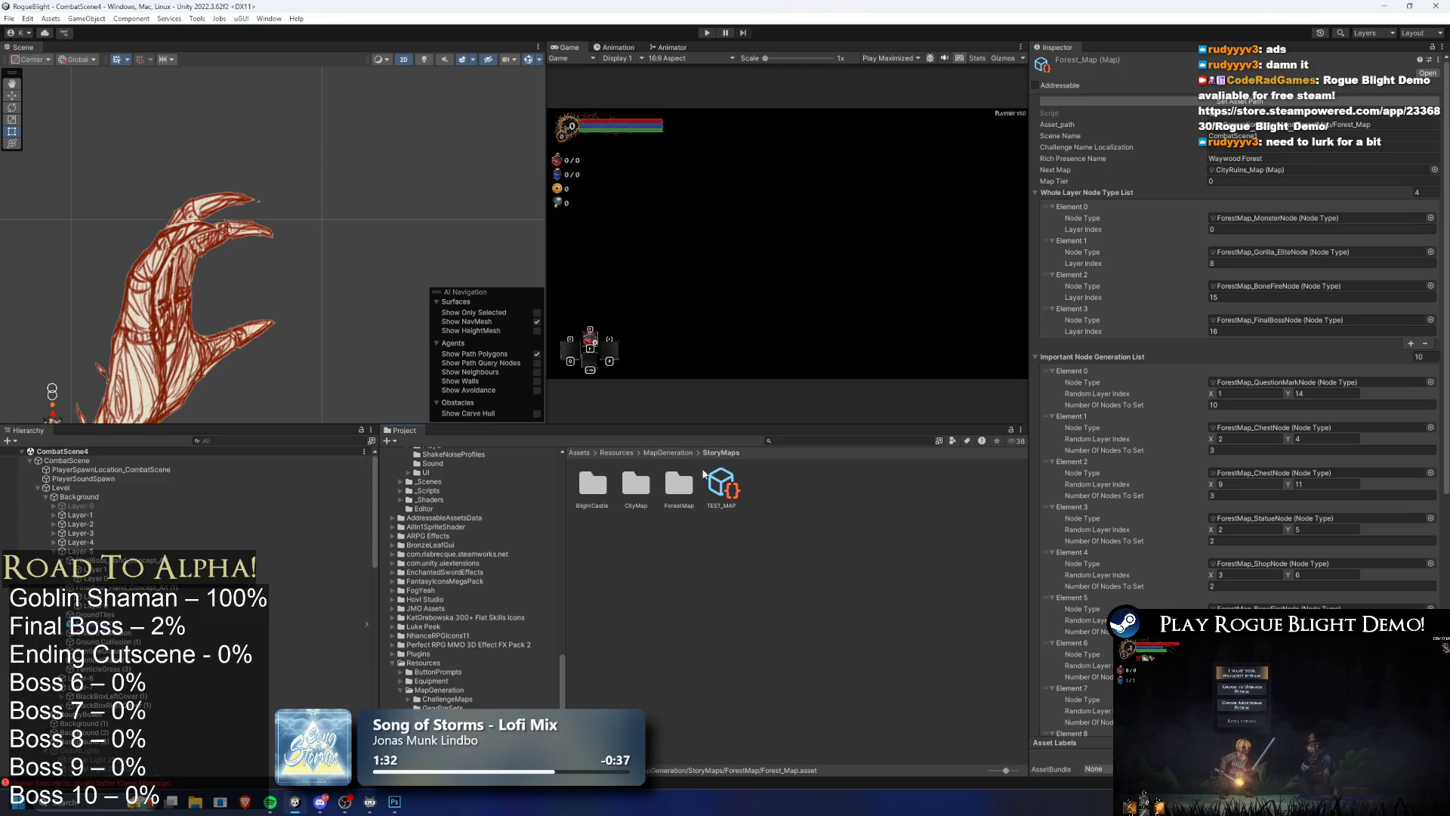
click(600, 487)
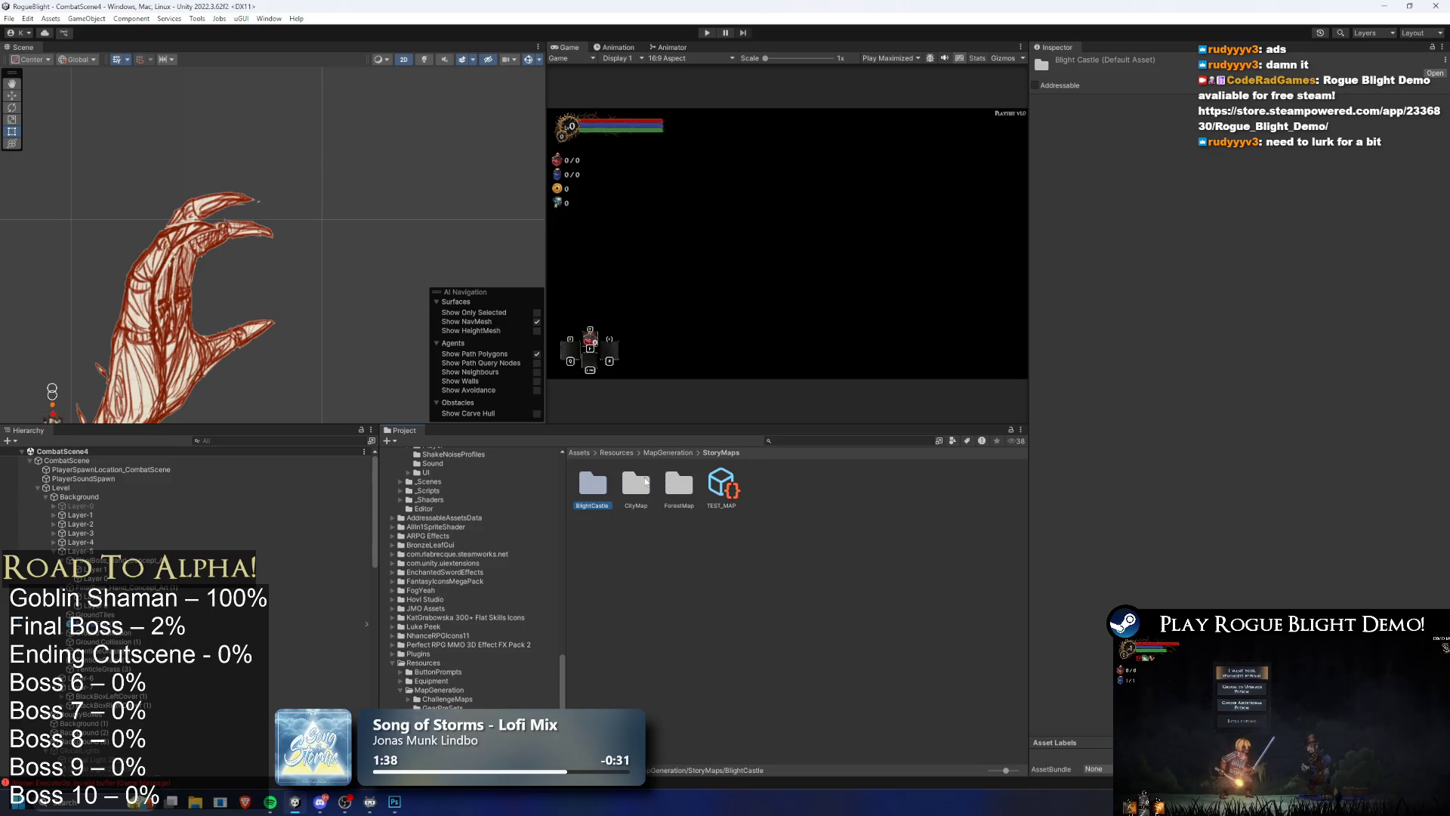
right_click(641, 489)
click(677, 195)
text(BlightCore)
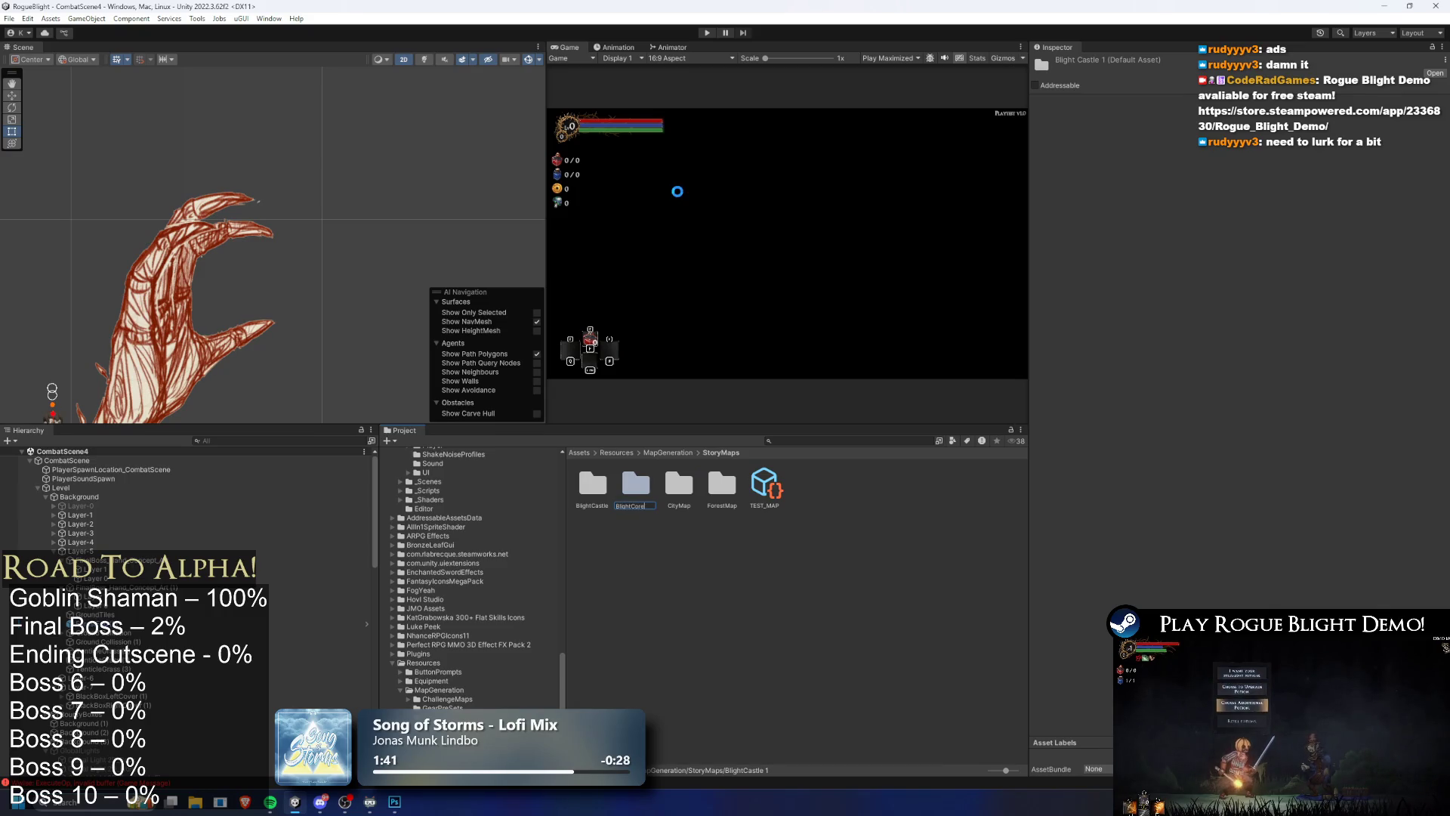
key(Return)
key(Return)
Step: Rename the BlightCastleMapNodes folder to BlightCoreMapNodes
right_click(615, 499)
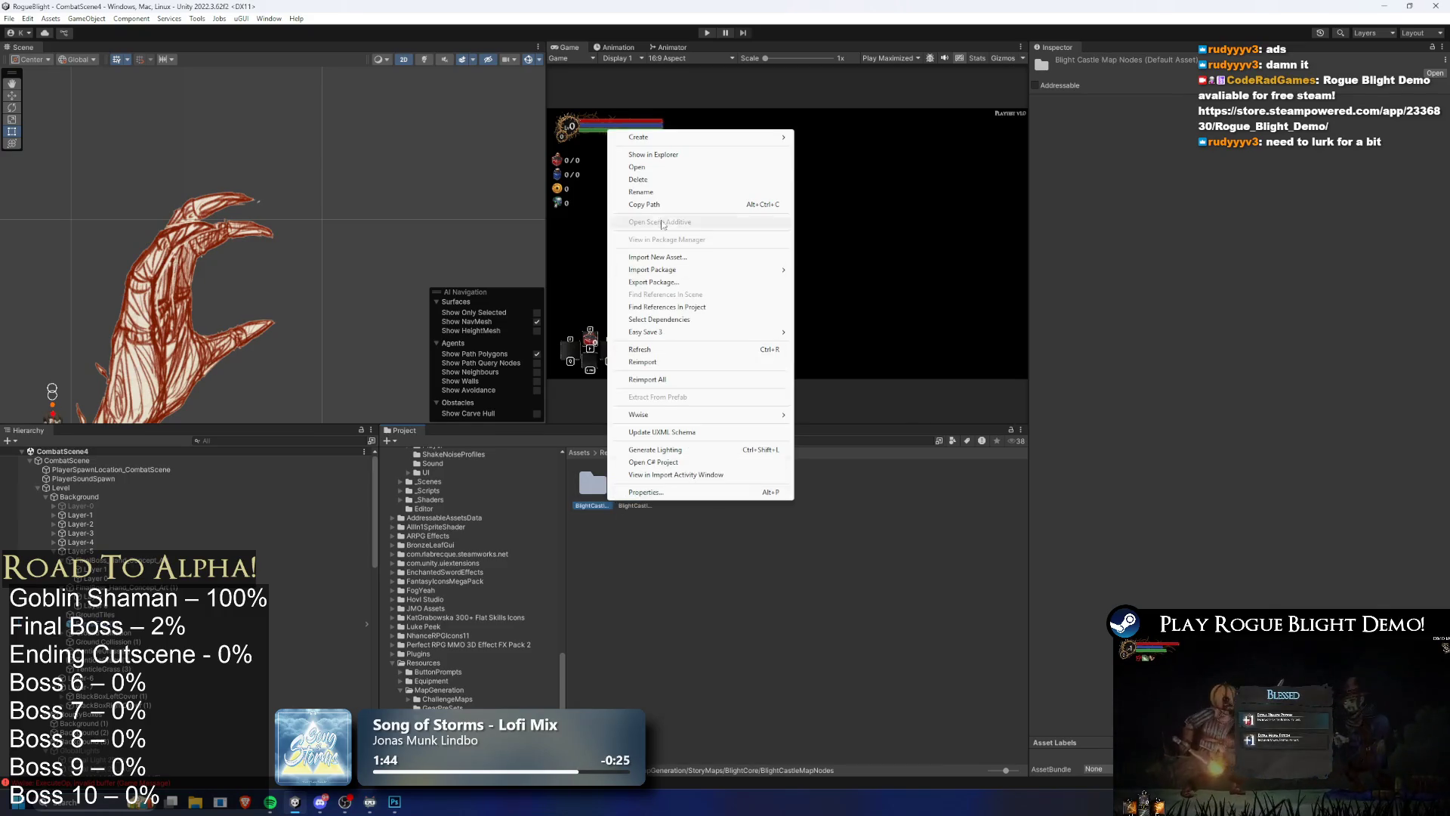
click(654, 191)
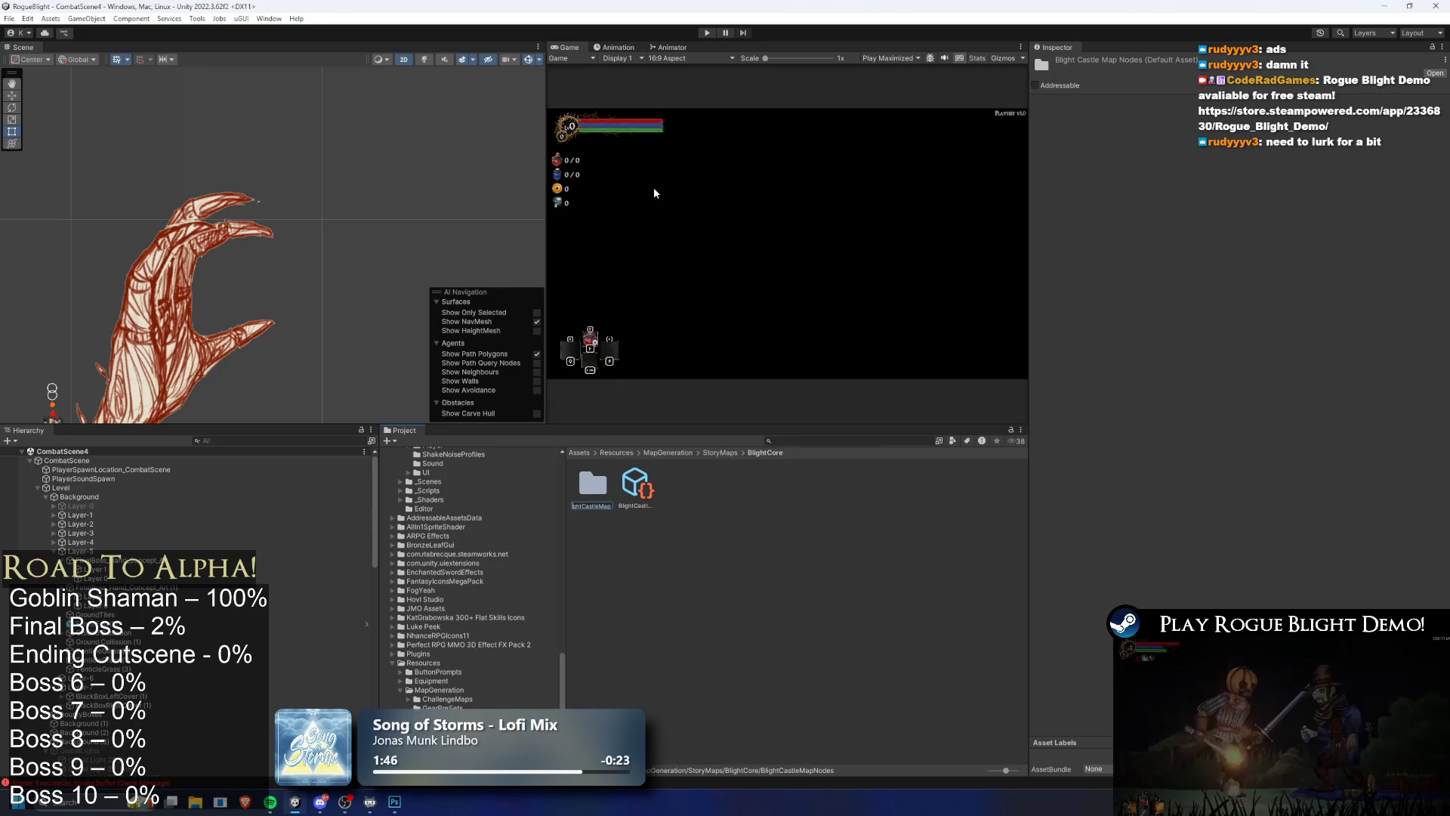
key(End)
key(Left)
key(Left)
key(Left)
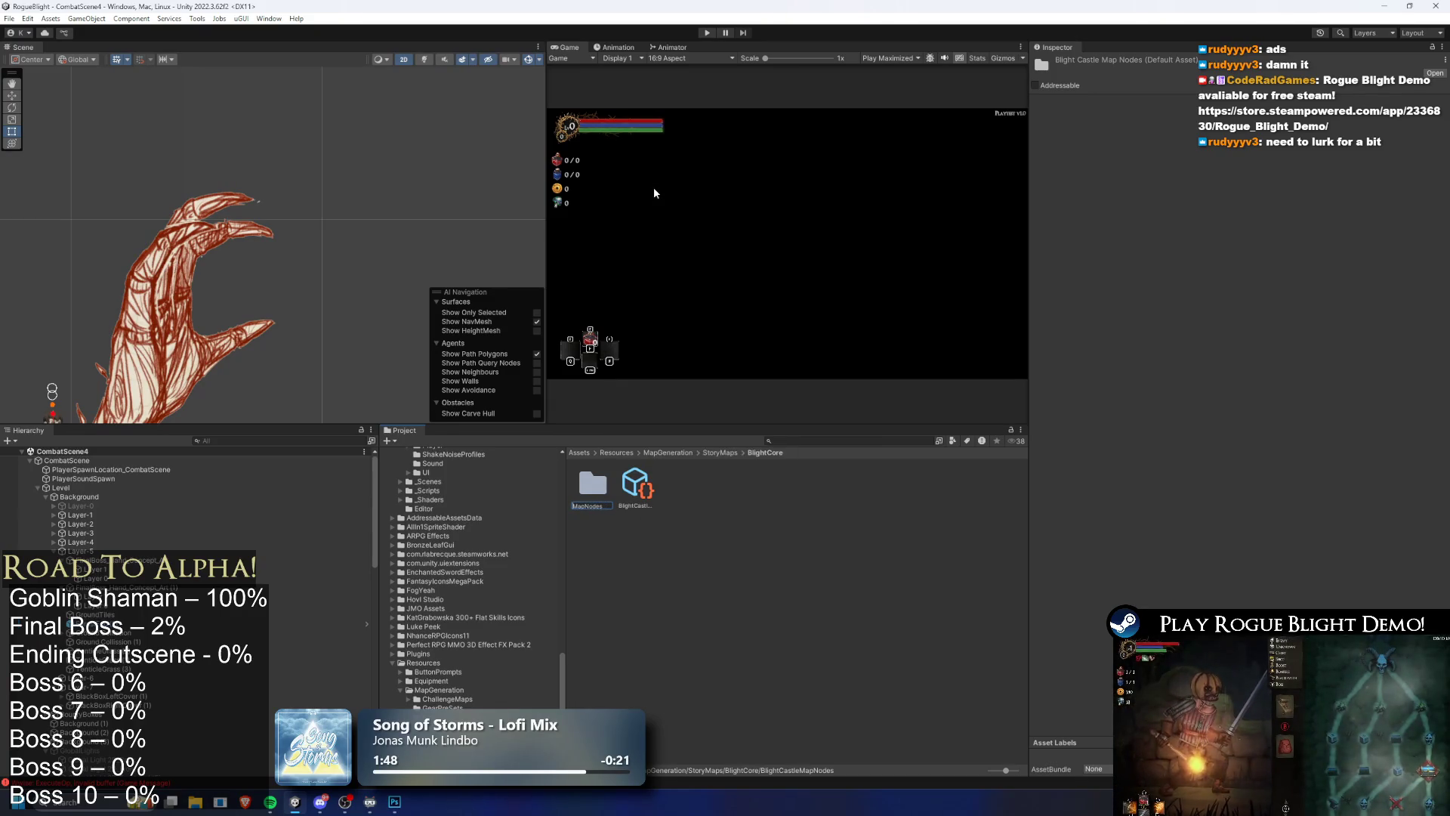
key(BackSpace)
key(BackSpace)
key(BackSpace)
text(oreMa)
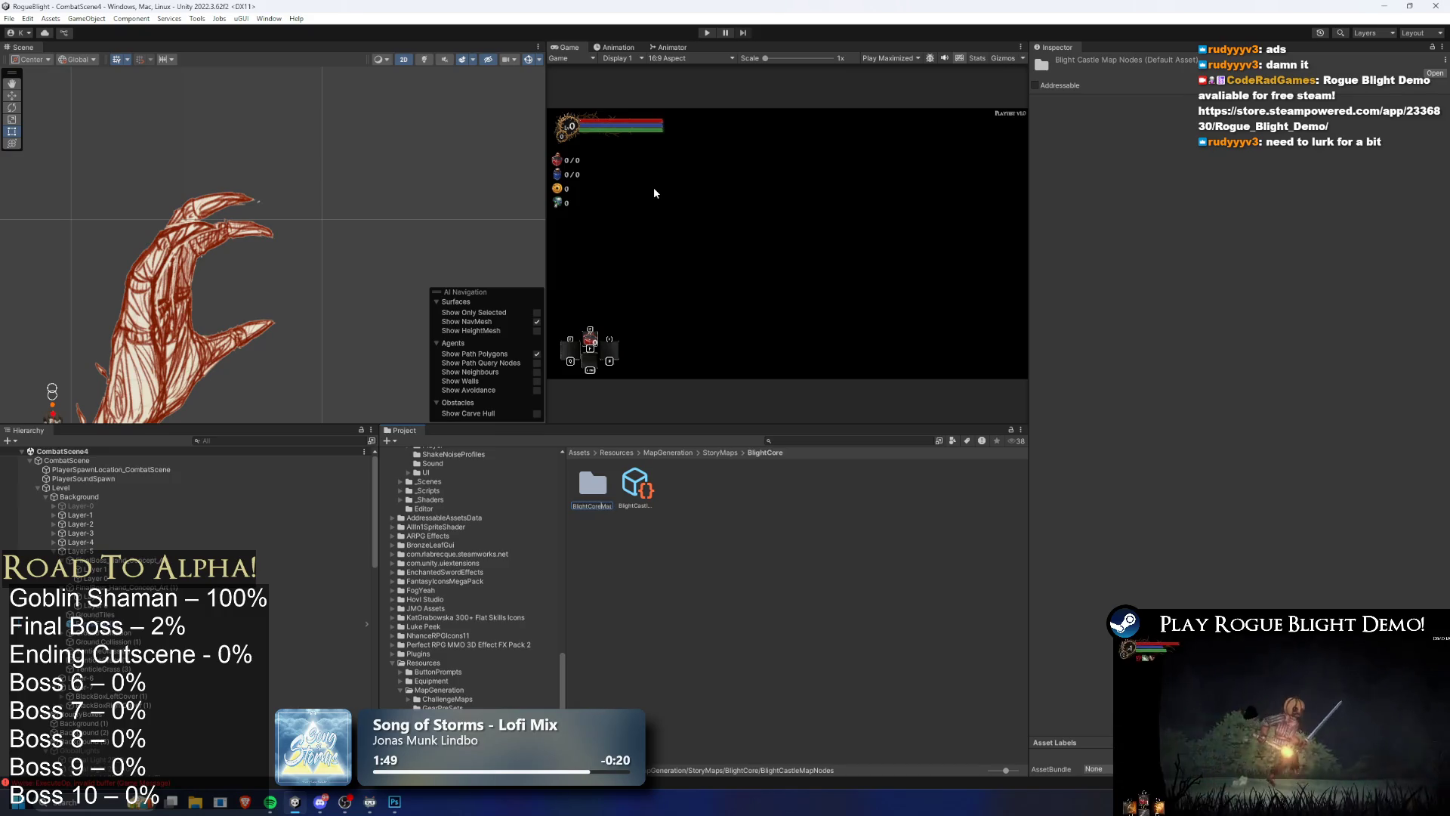
key(Return)
Step: Begin renaming the BlightCastle_Map asset, then cancel the rename
right_click(636, 484)
click(747, 176)
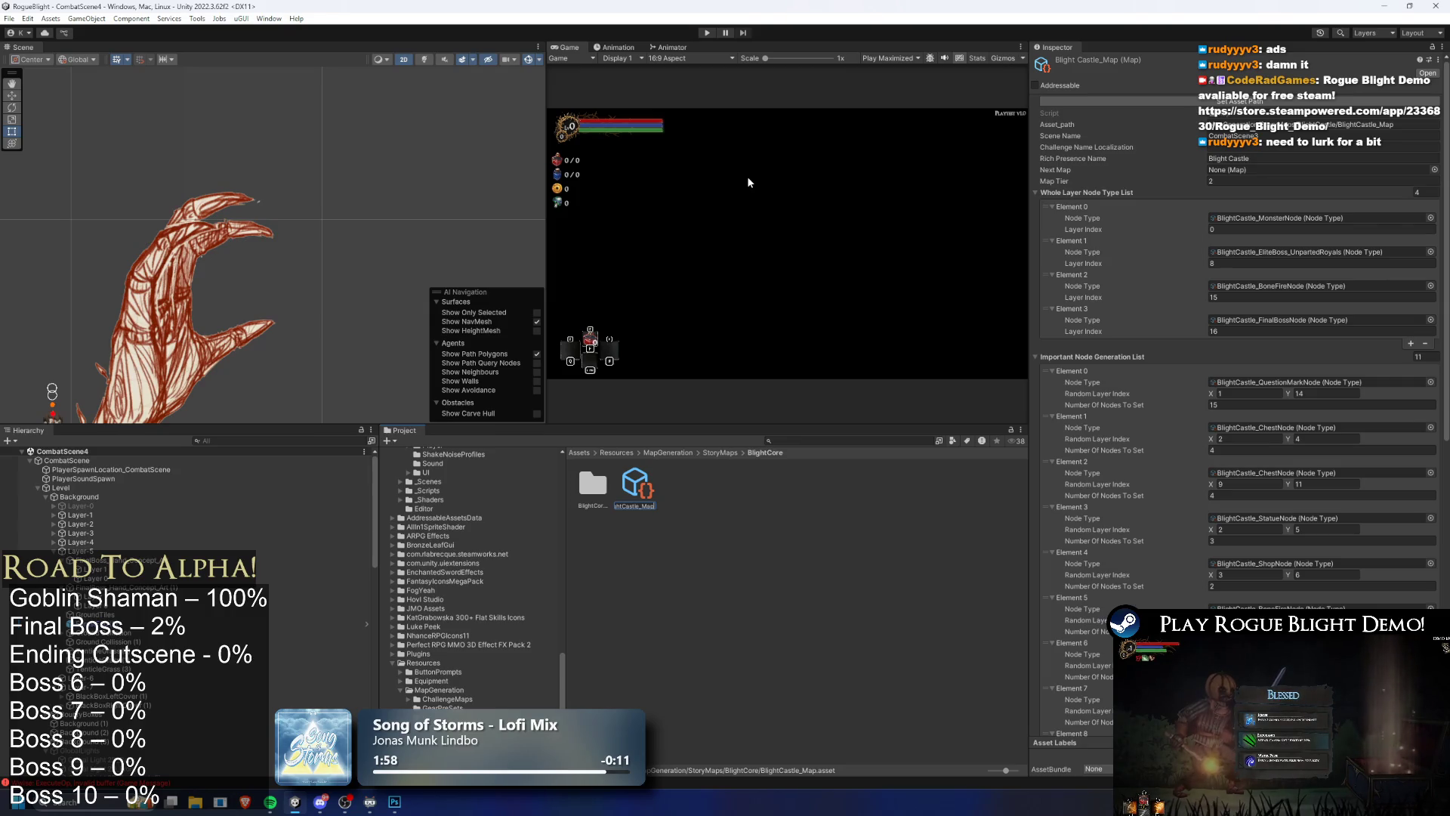
key(super)
key(Escape)
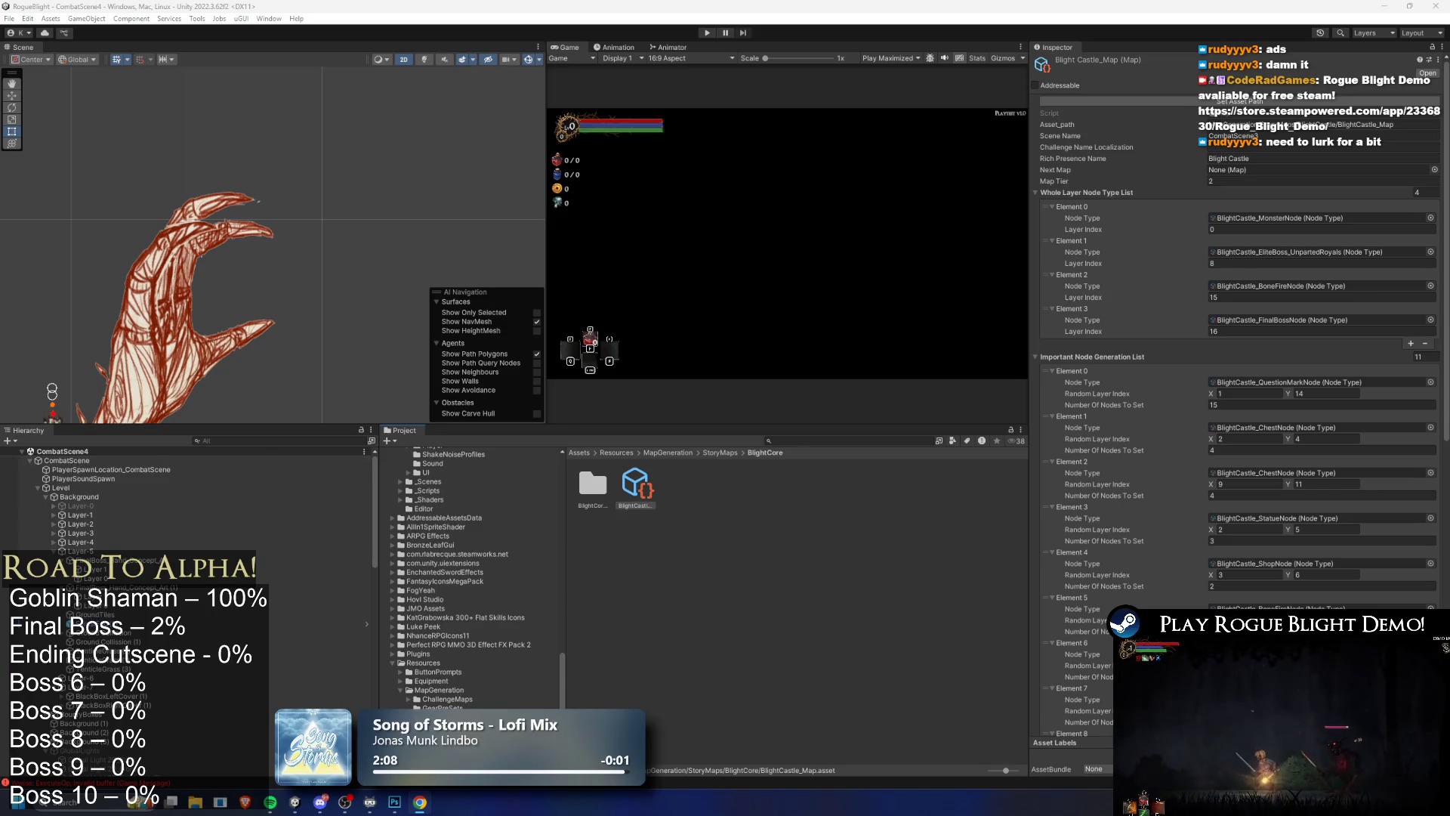
Step: Find 'blight core' in the localization sheet, check the Polish name Centrum Plagi, then minimize Chrome
key(alt+Tab)
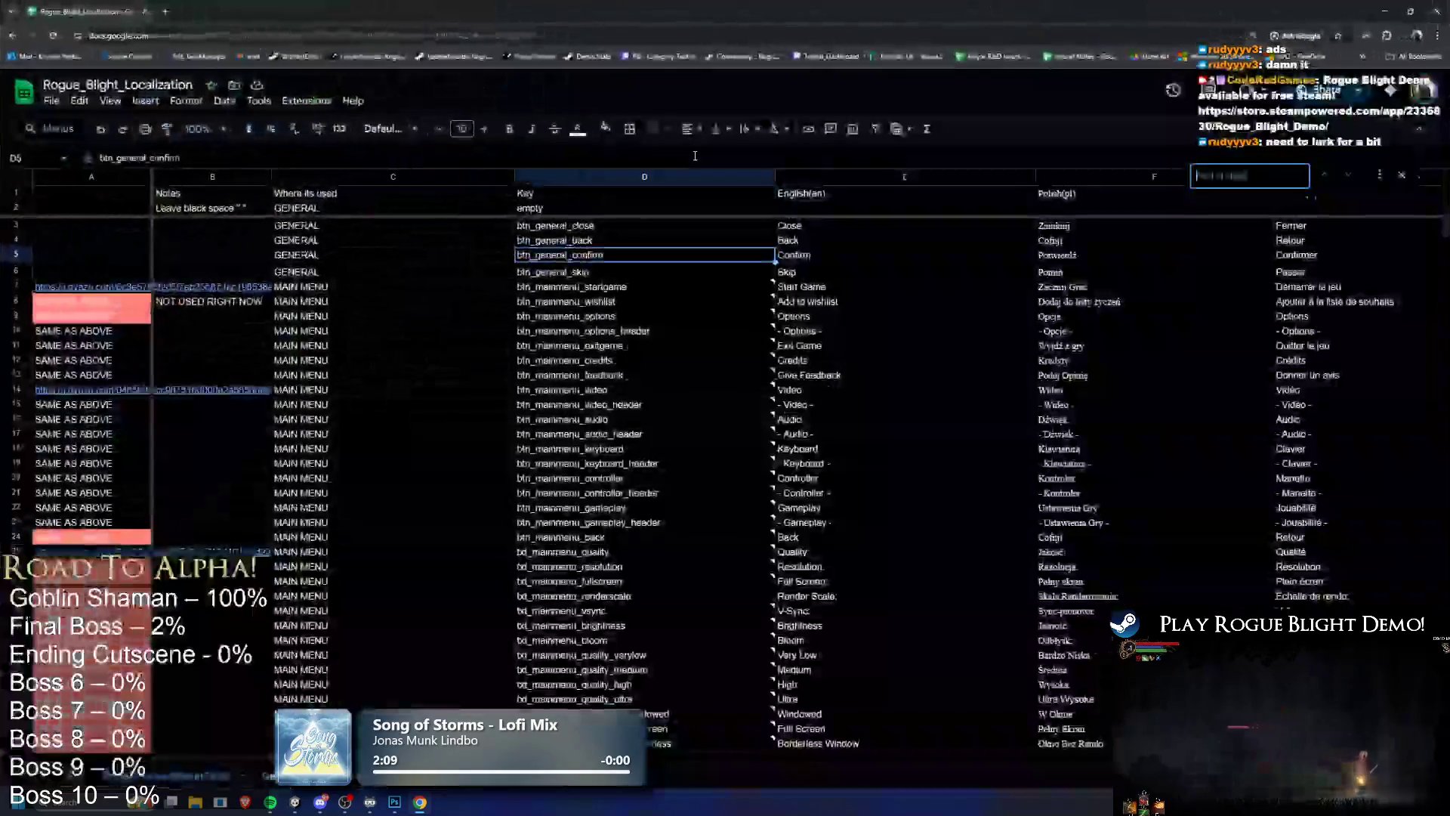
text(blight core)
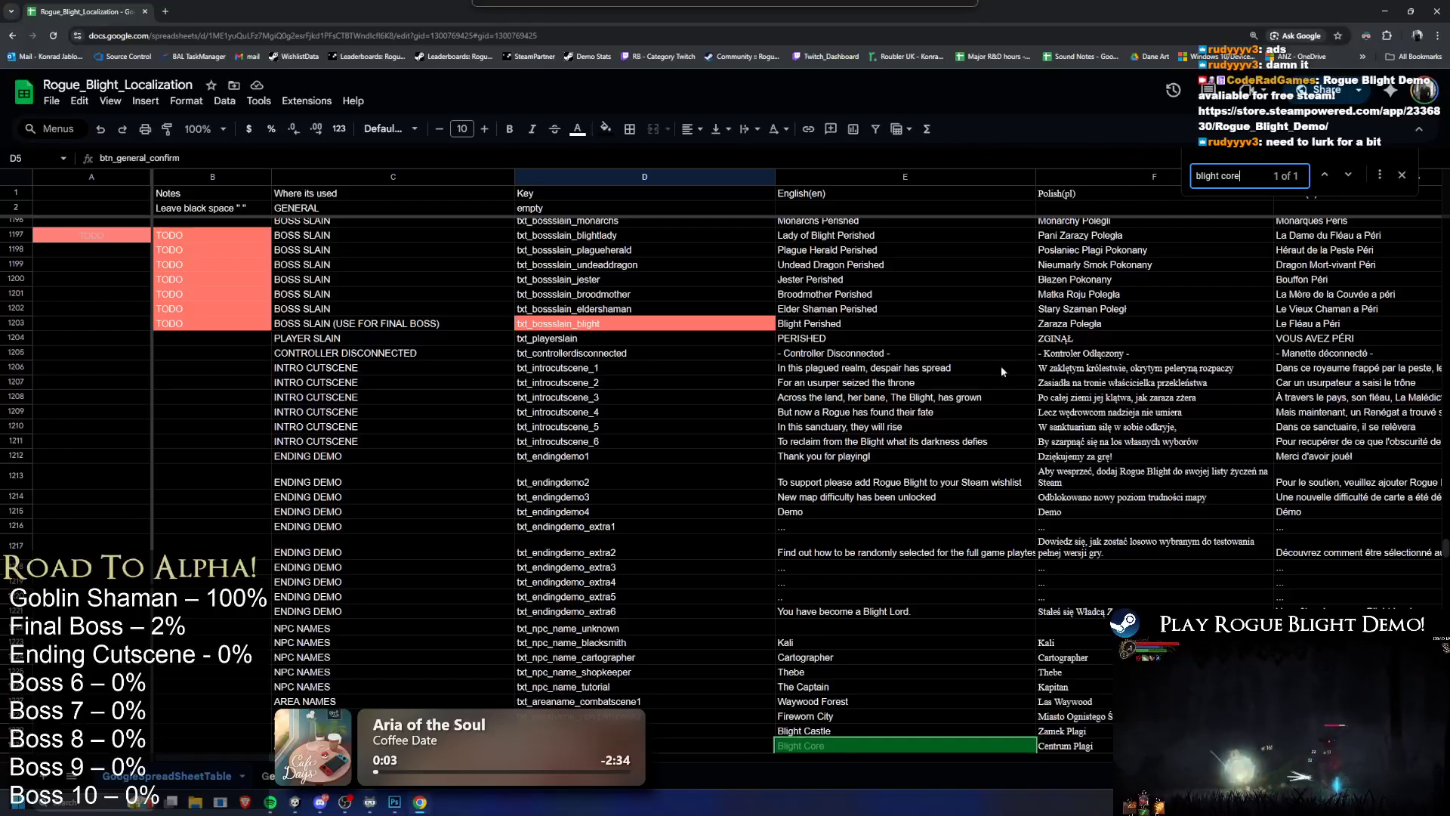
click(646, 520)
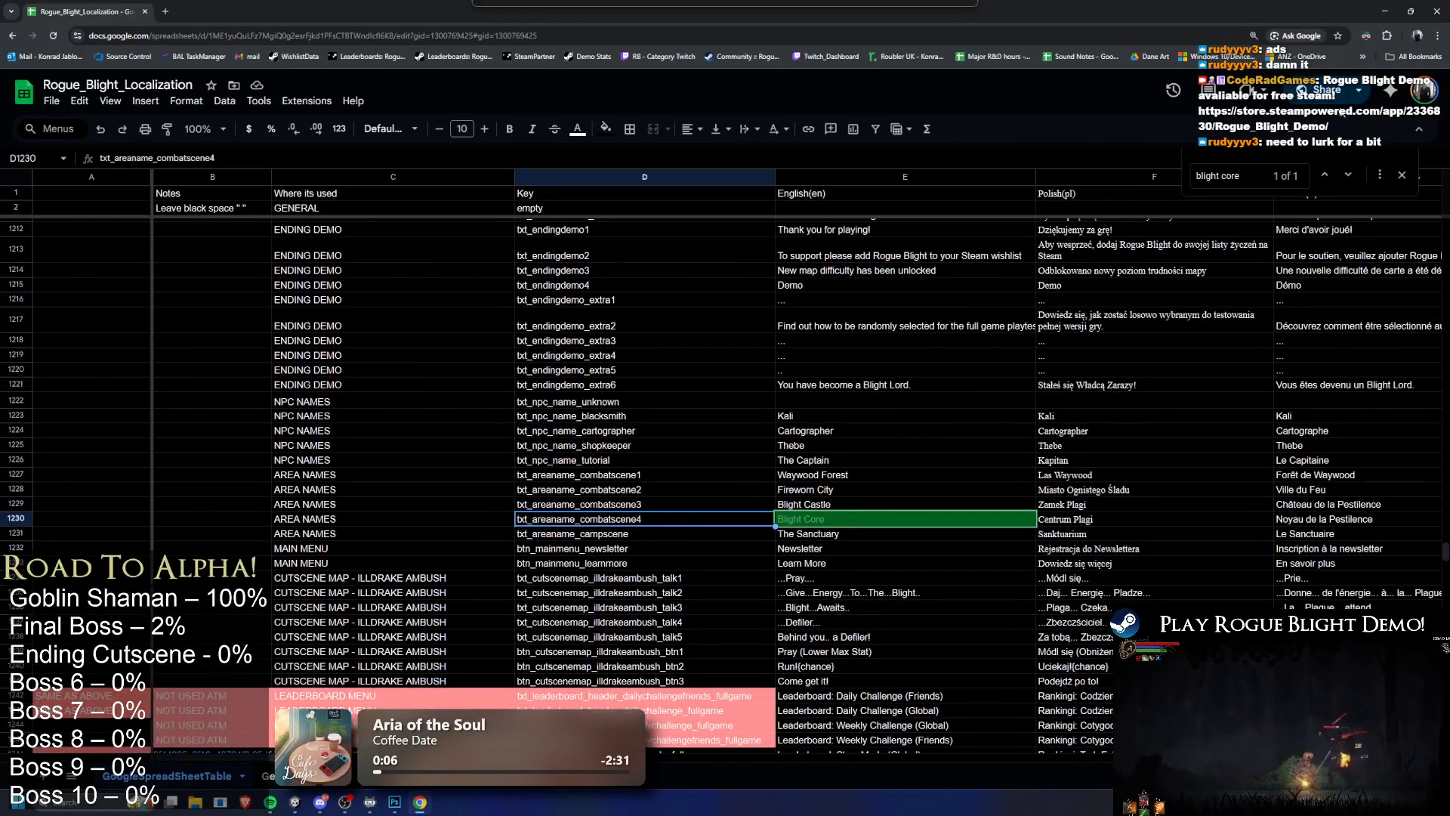
click(1087, 523)
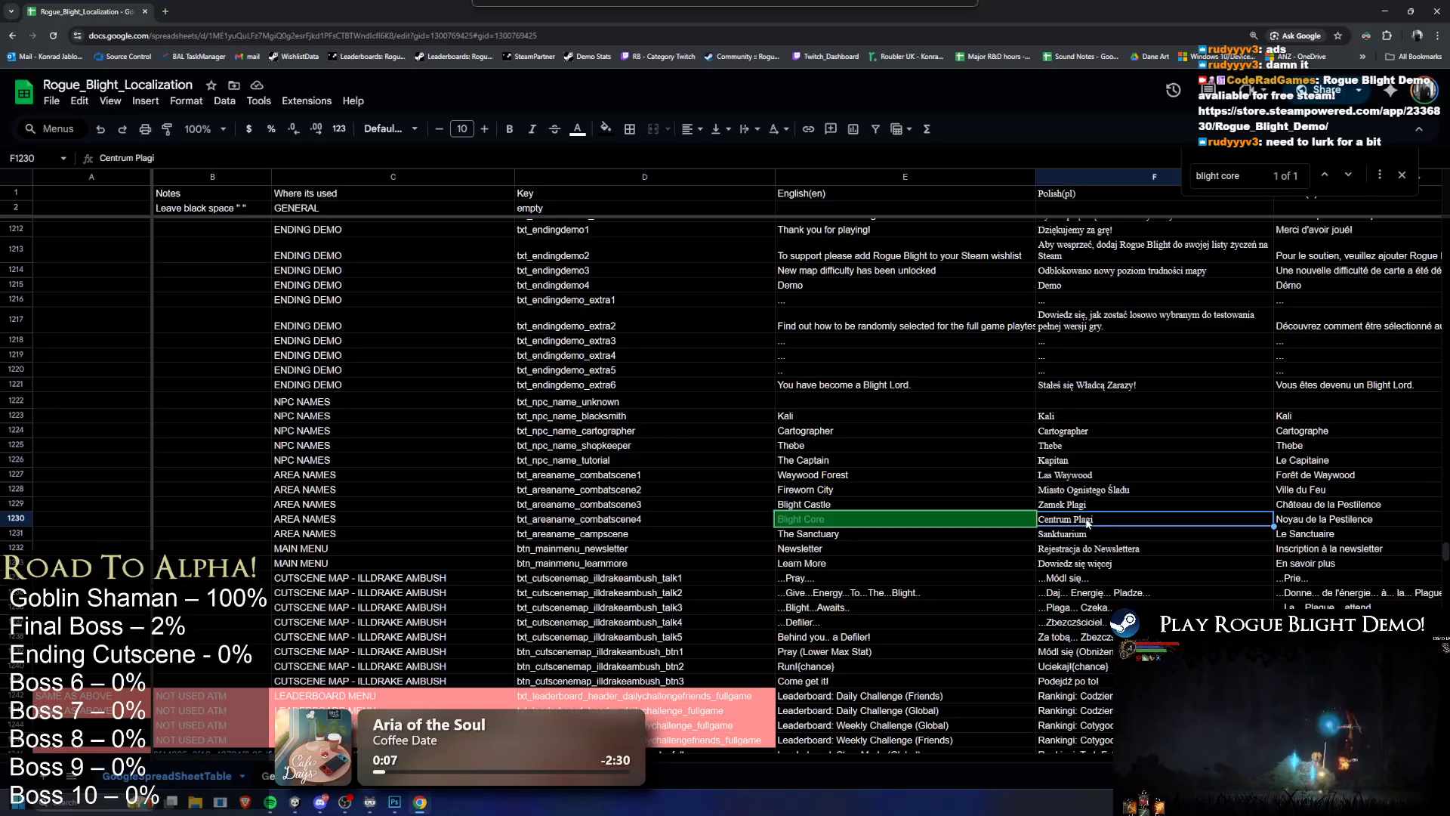
click(1385, 11)
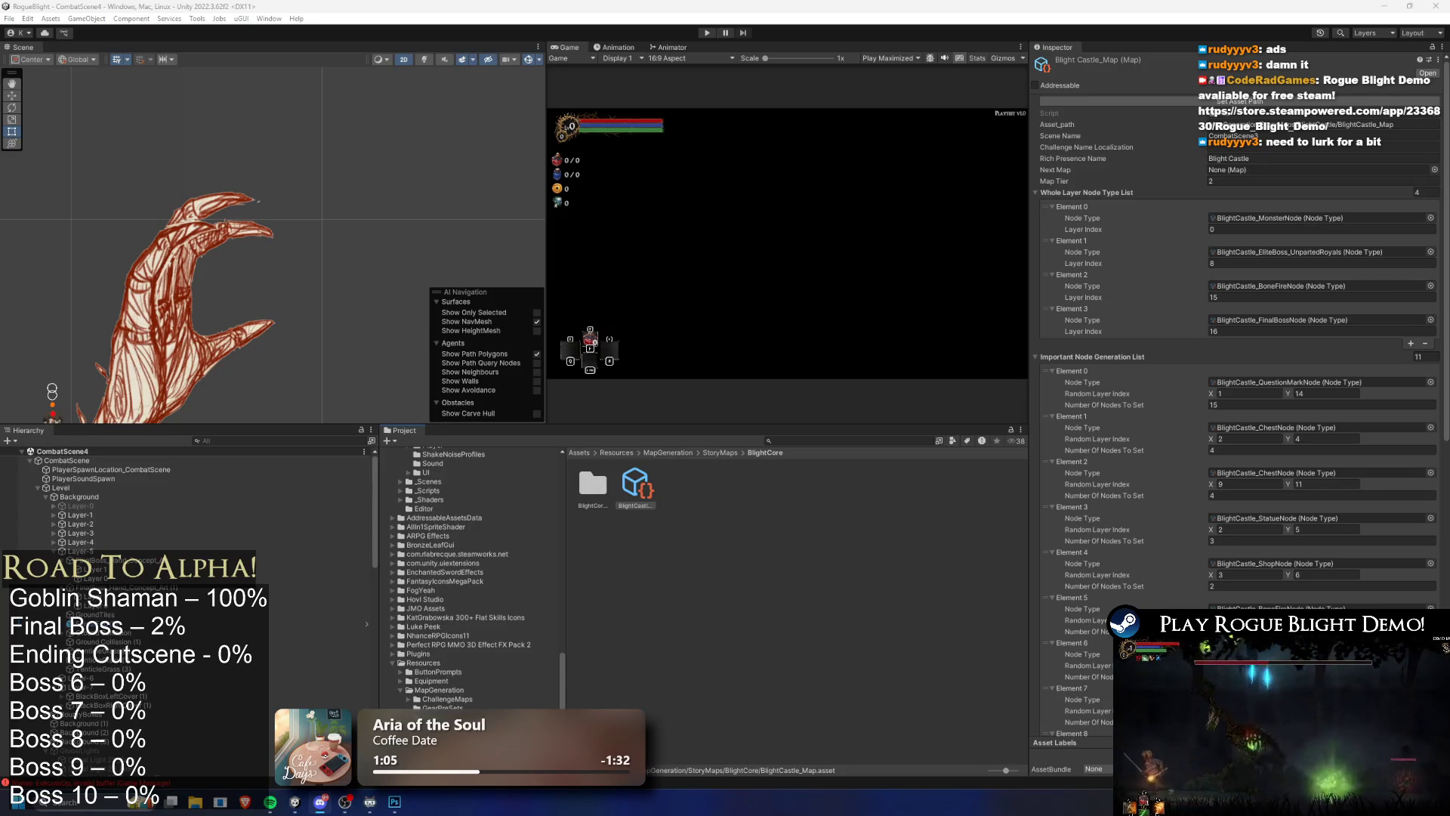
Step: Scroll through the Blight Castle_Map node generation lists, then start Play mode
scroll(1329, 296, down, 3)
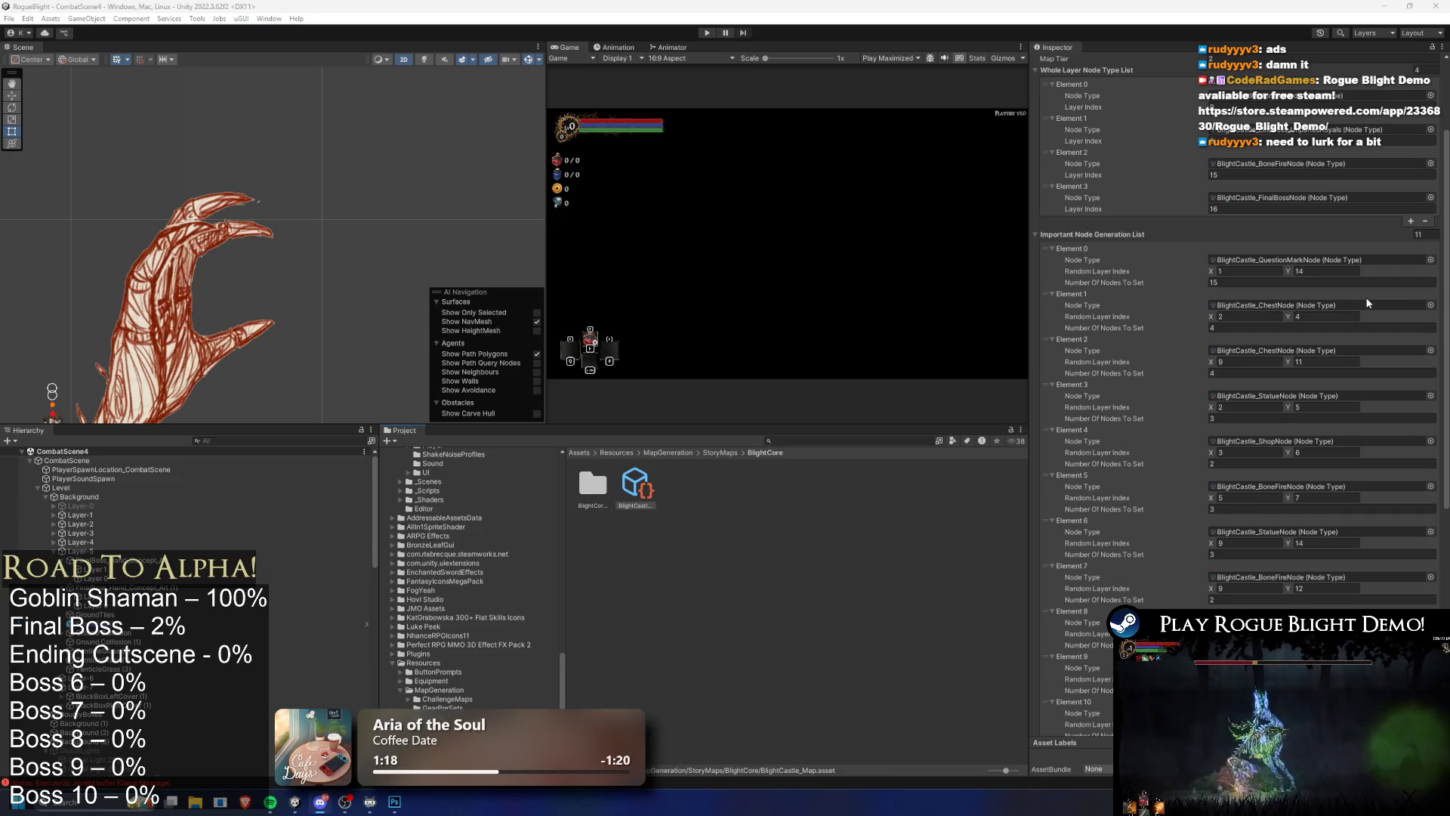
scroll(1399, 184, up, 5)
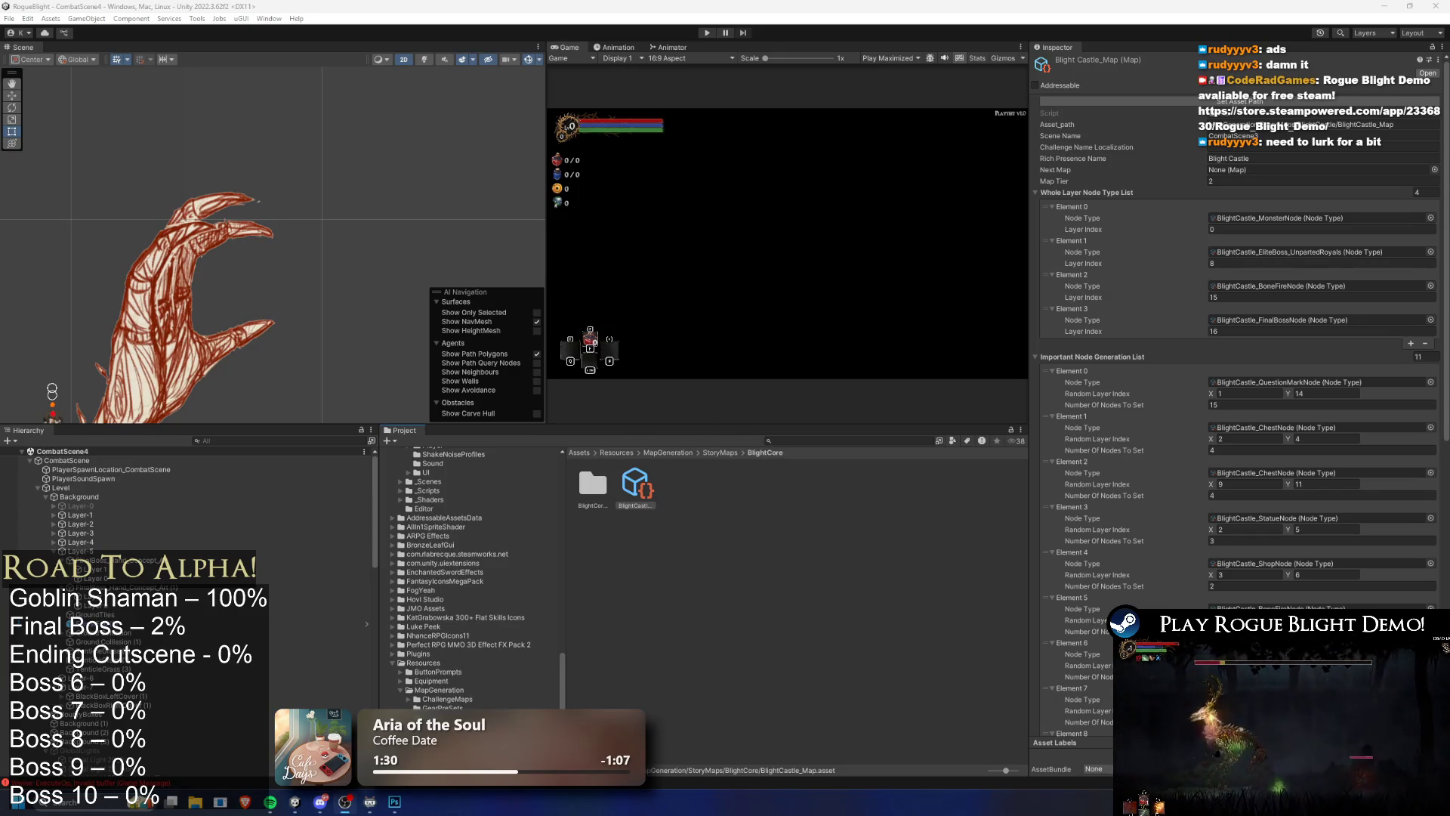
click(705, 33)
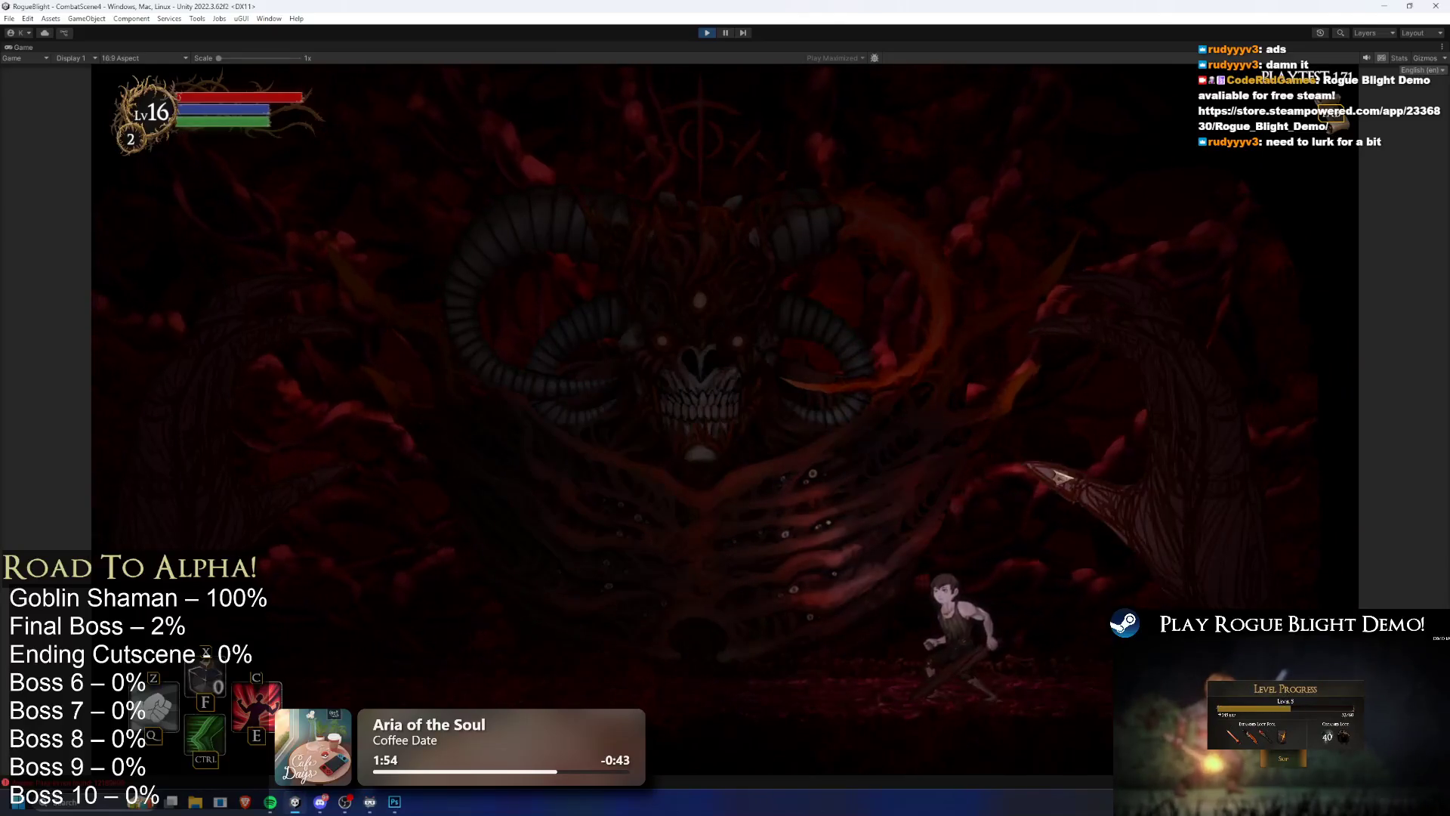
Step: Dash and run the hero left and right across the boss arena, then stop with Ctrl+P
key(ctrl)
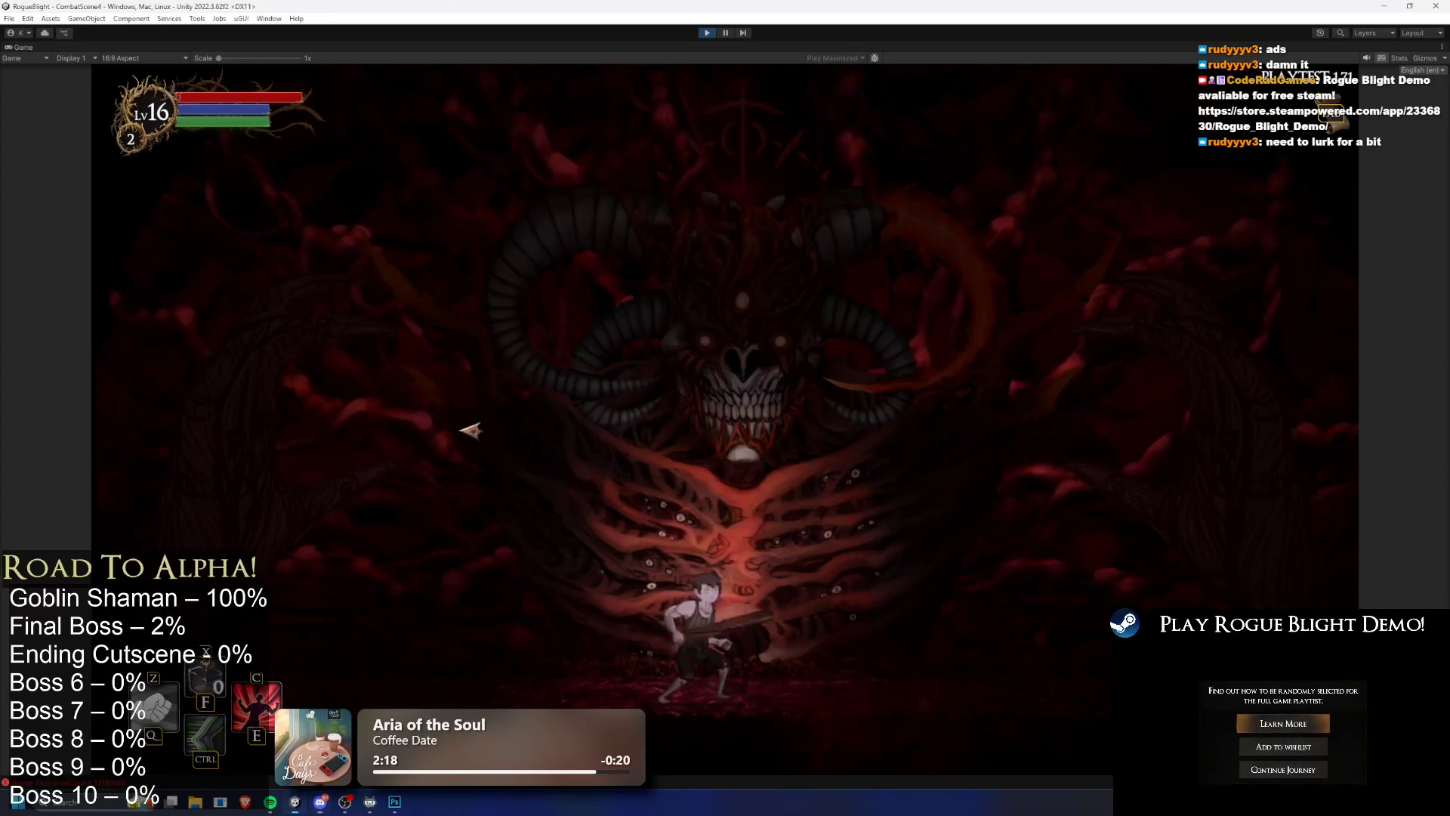
key(a)
key(d)
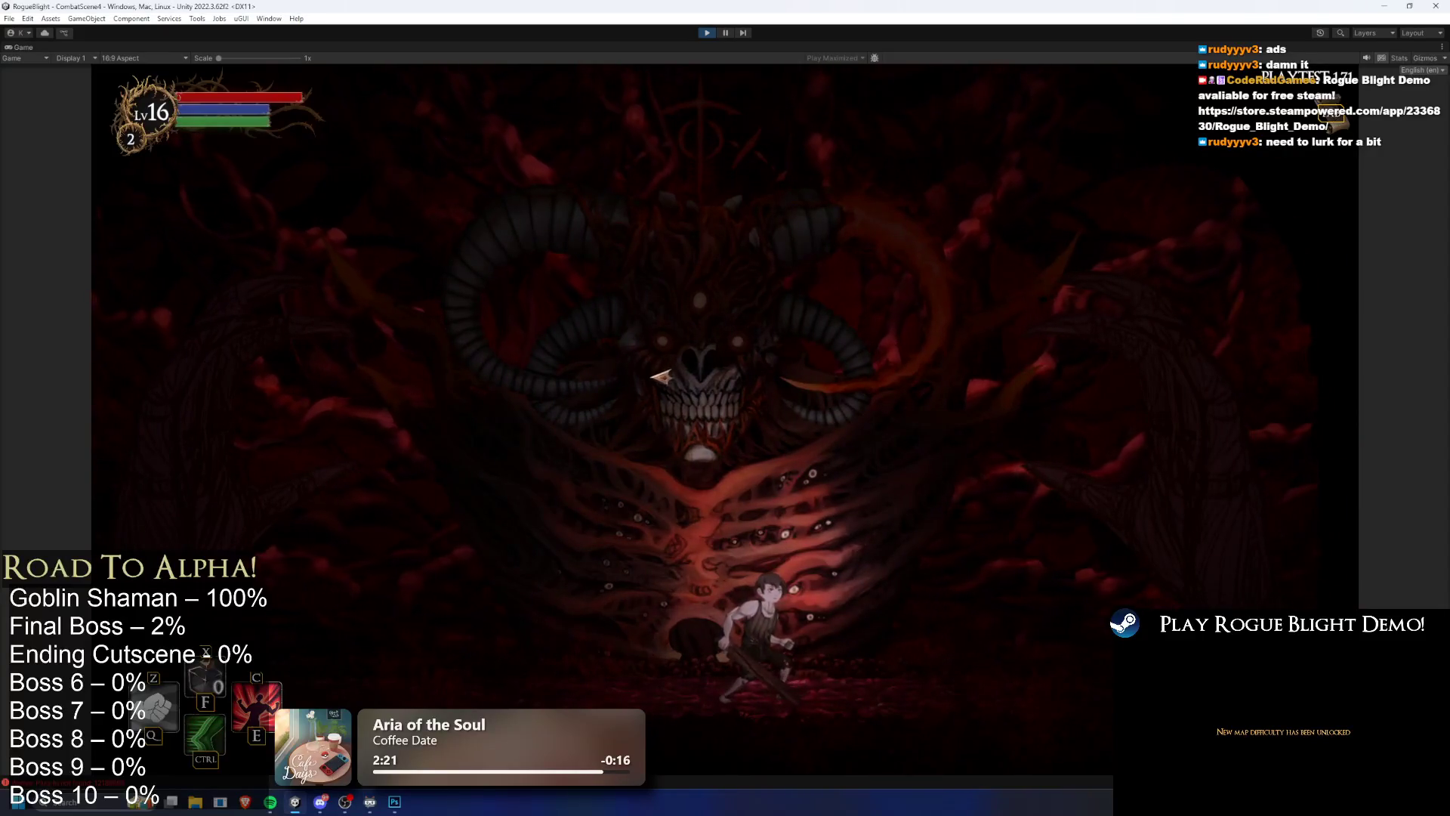
key(a)
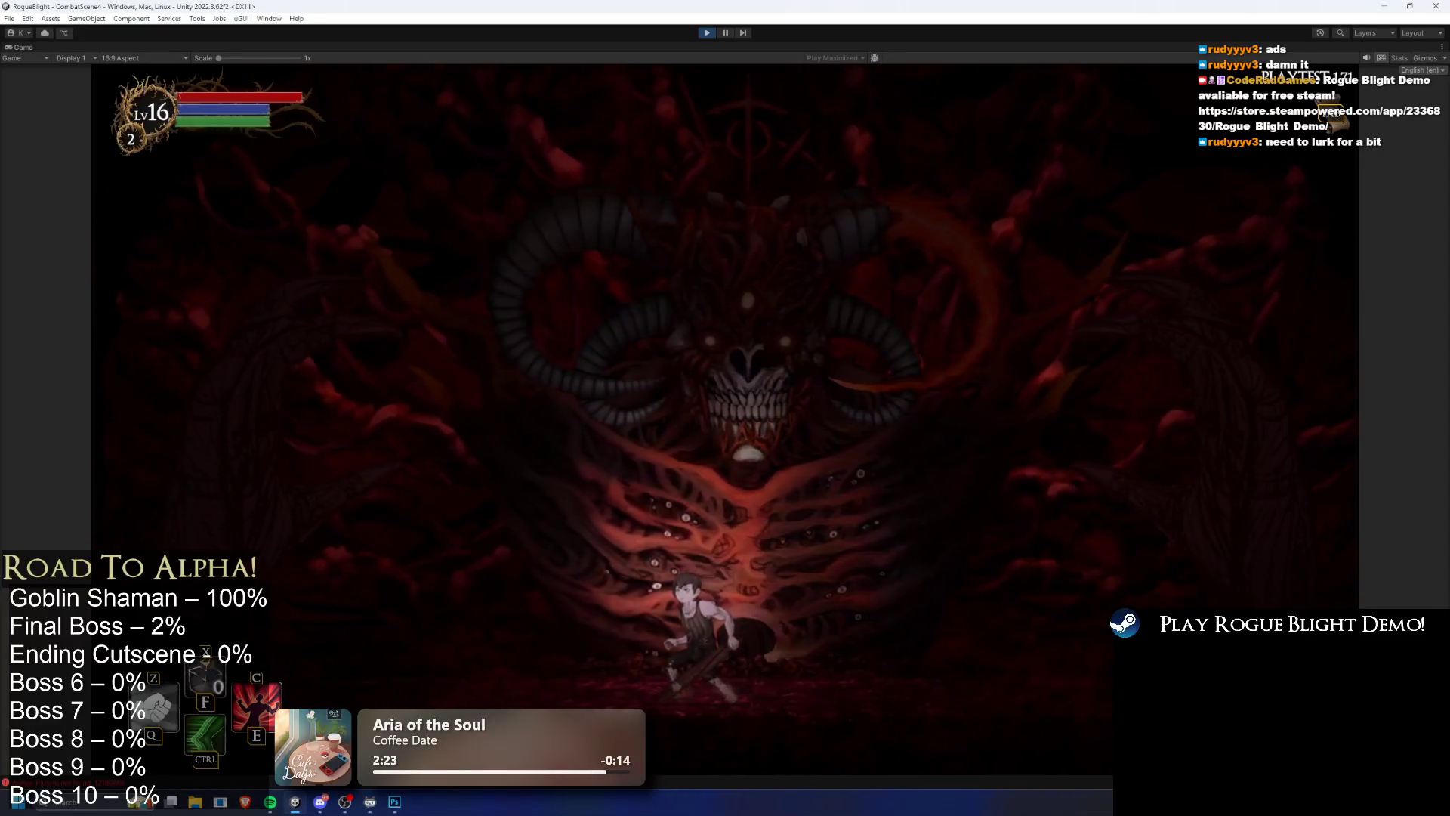
key(d)
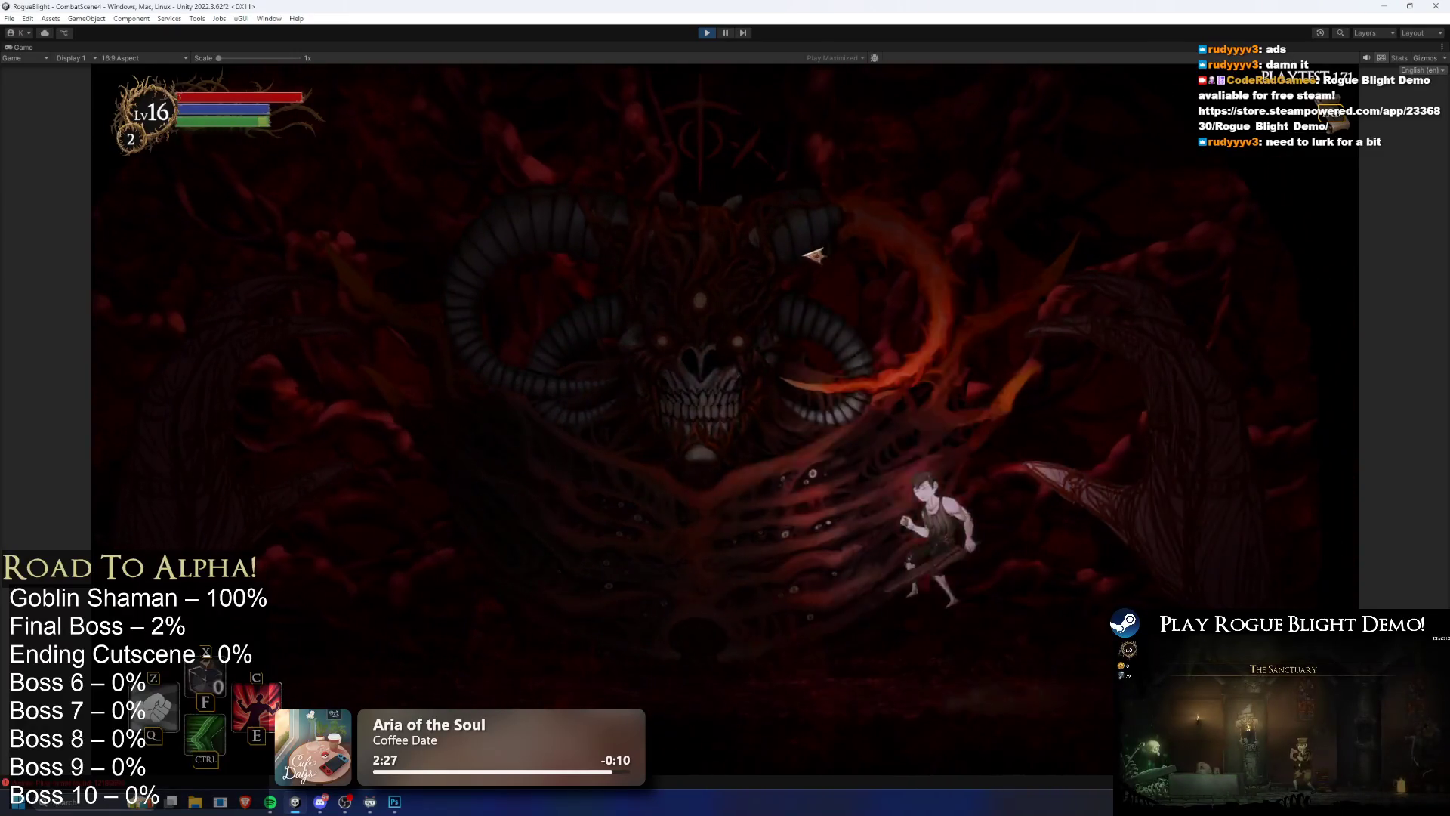
key(a)
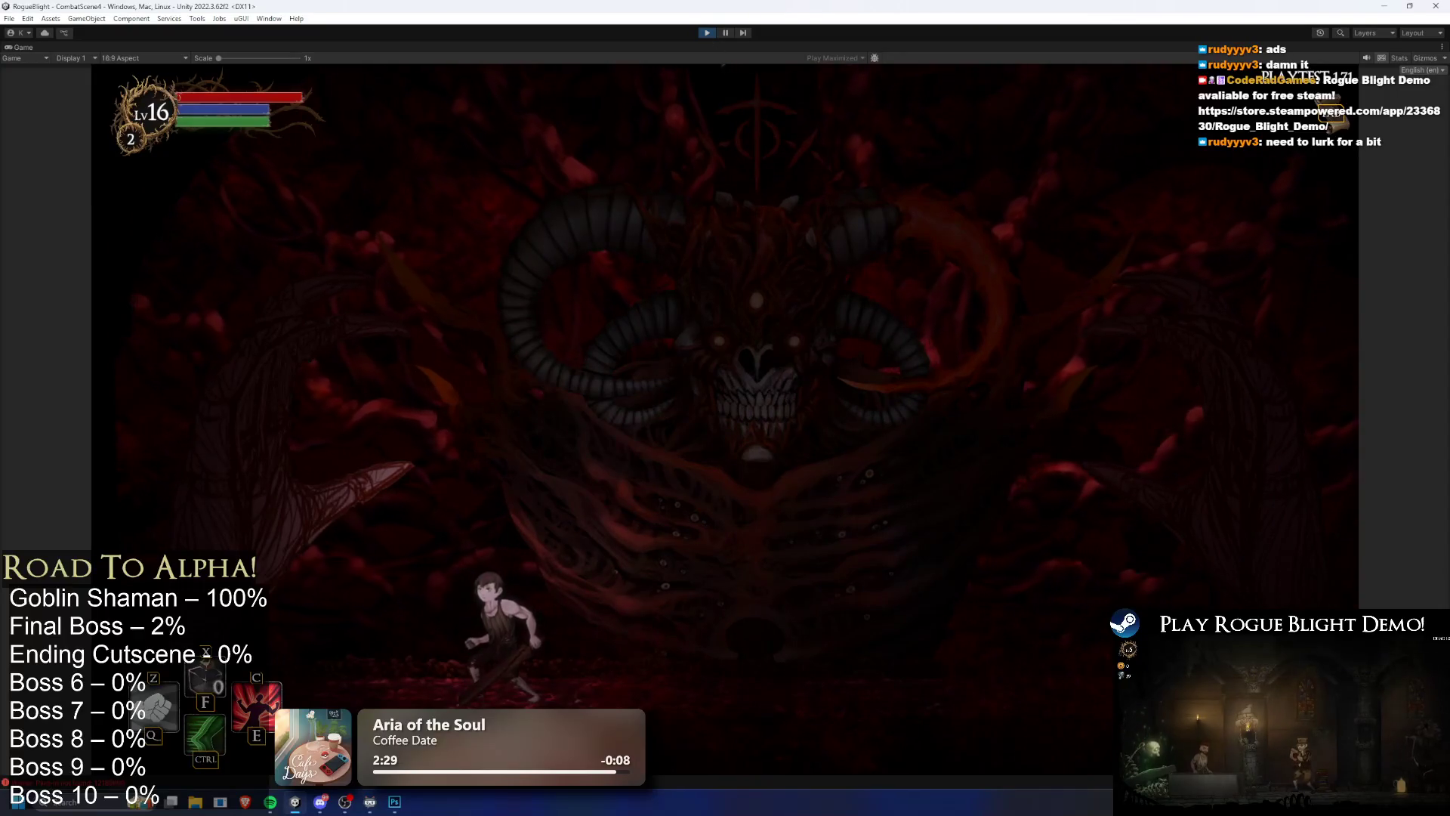
key(d)
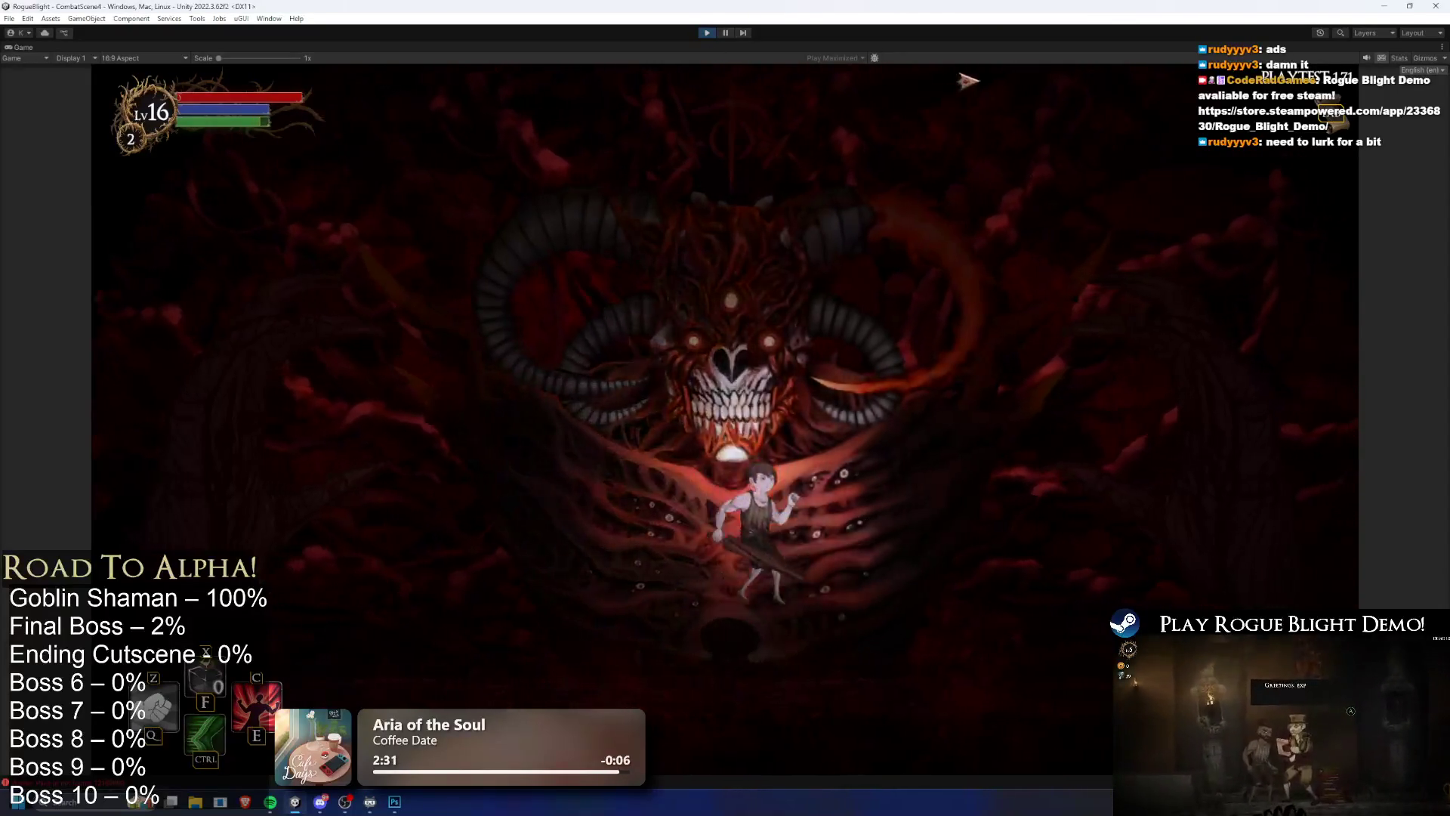
key(ctrl+p)
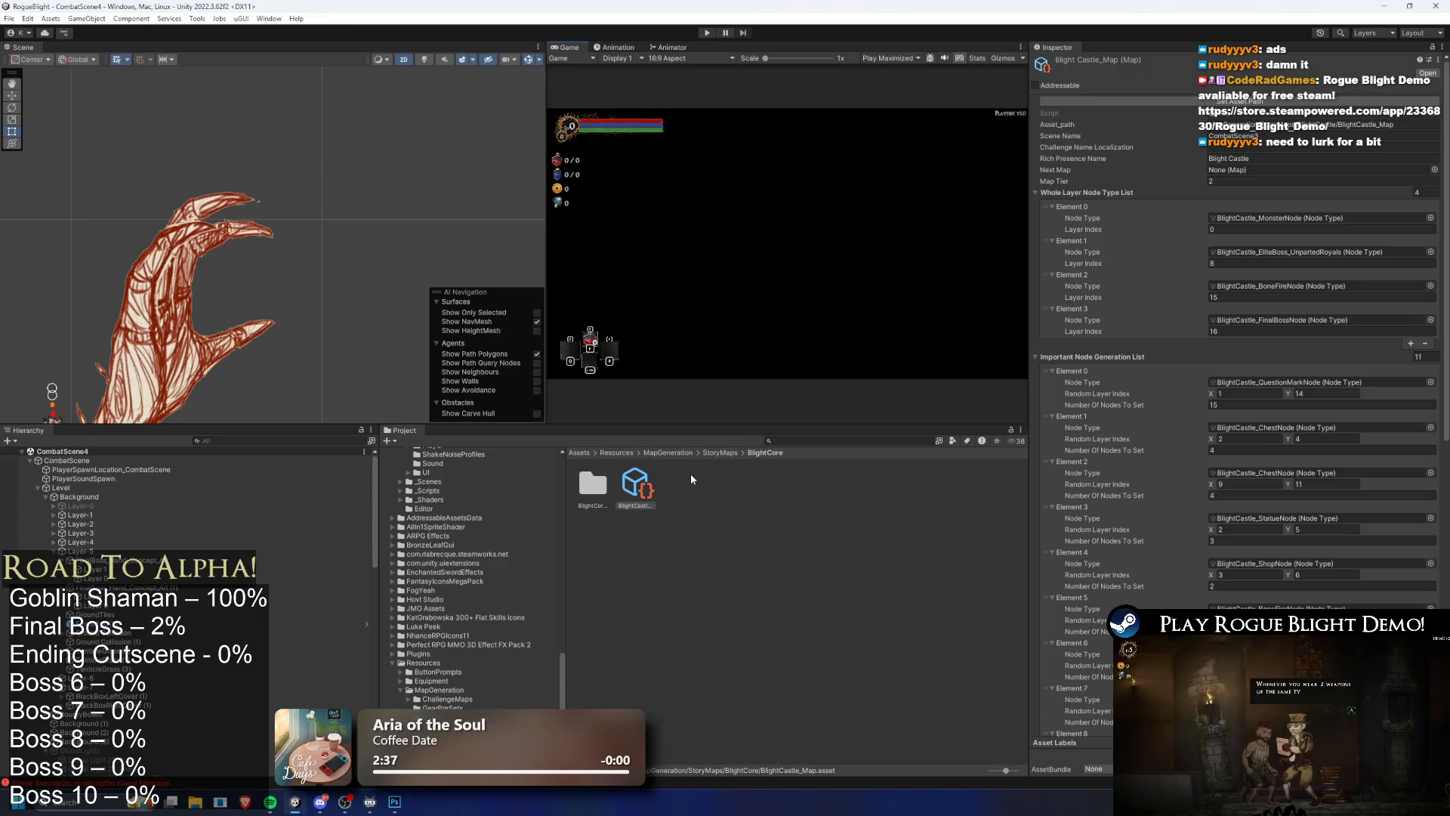
Step: Rename the copied map asset to BlightCore_Map and select it in the BlightCore folder
right_click(647, 480)
click(733, 179)
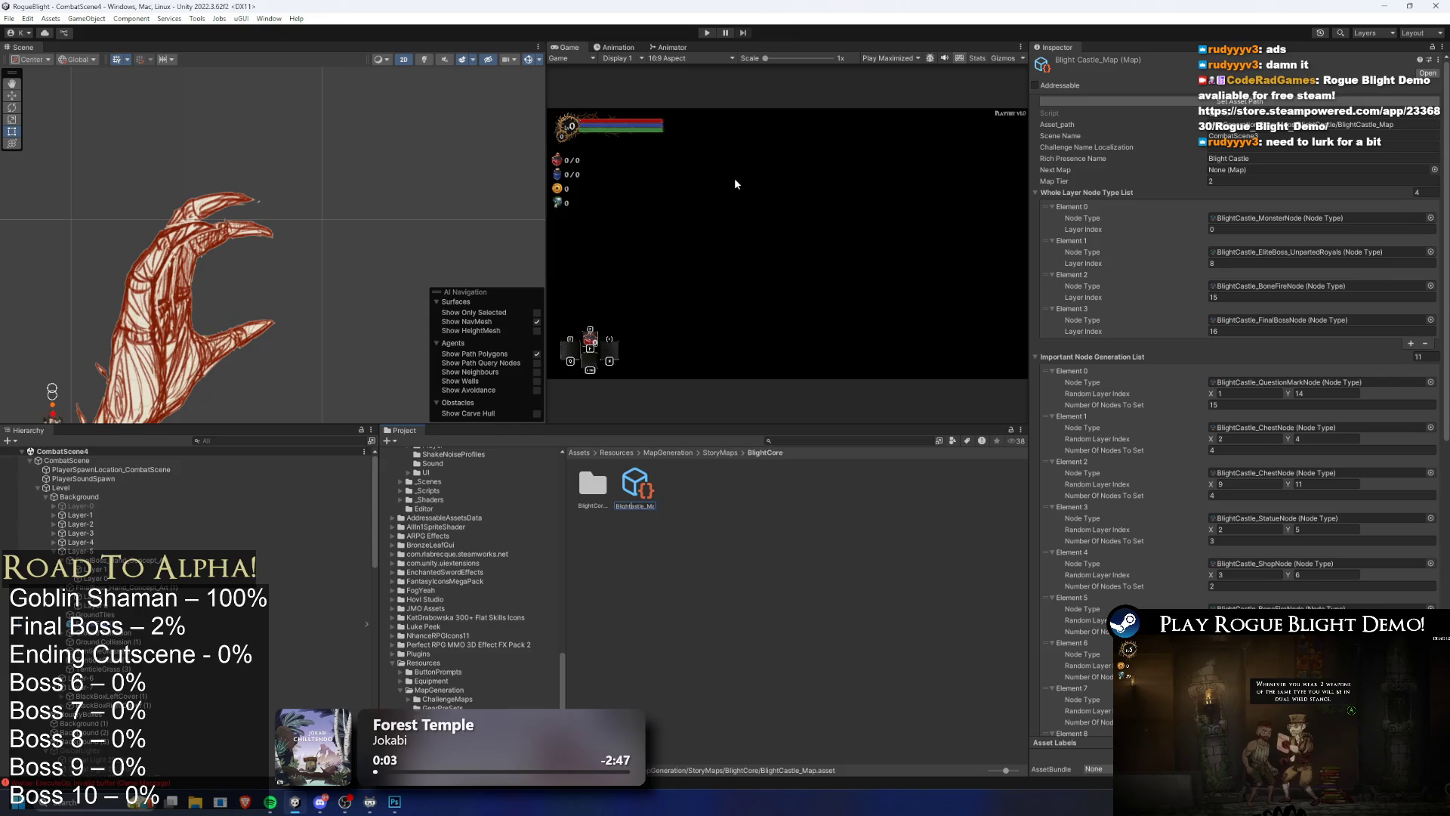
text(Core)
key(Return)
click(592, 487)
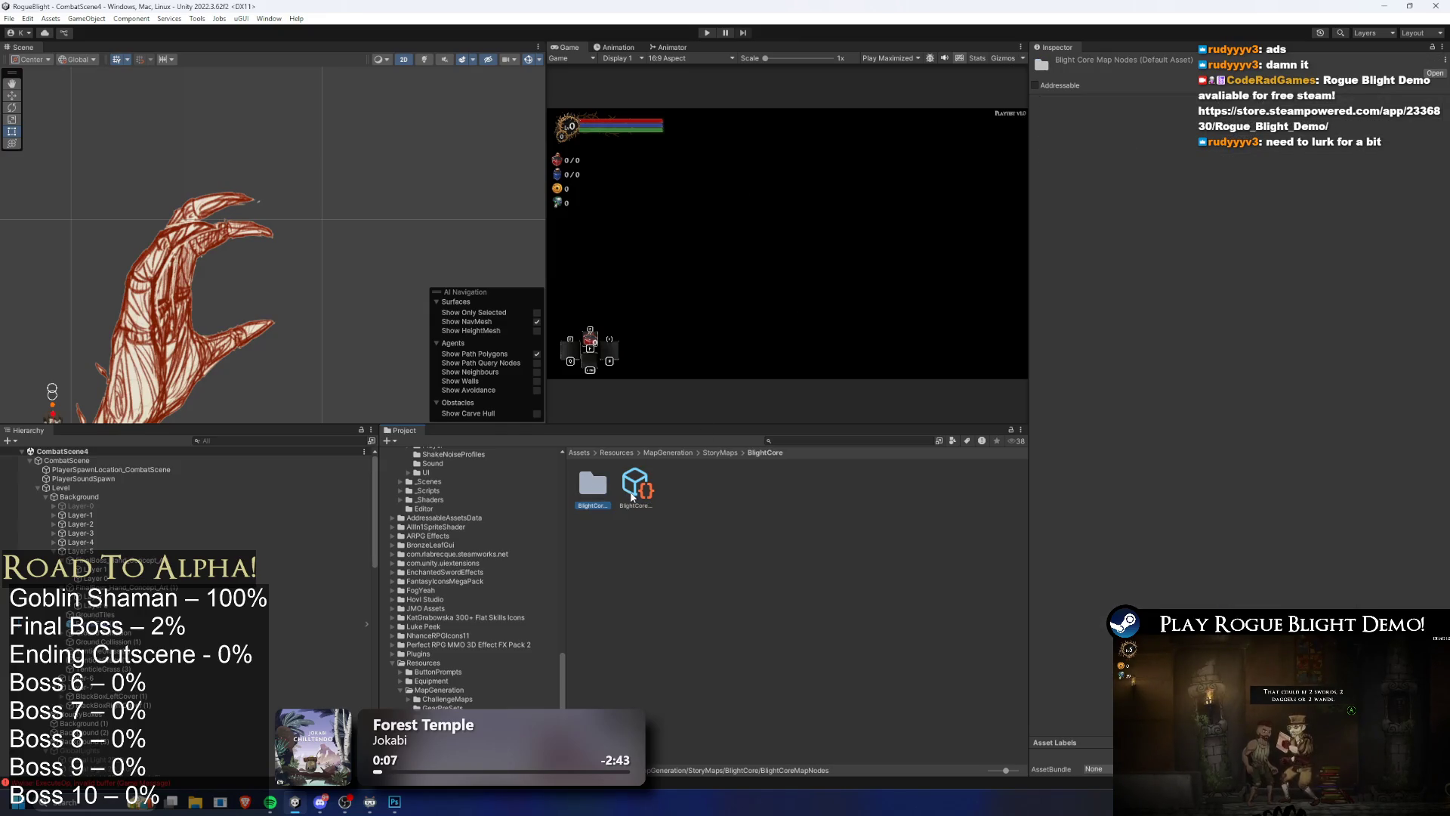
click(635, 491)
Step: Set Rich Presence Name to Blight Core and Map Tier to 3
click(1269, 158)
text(Blight Core)
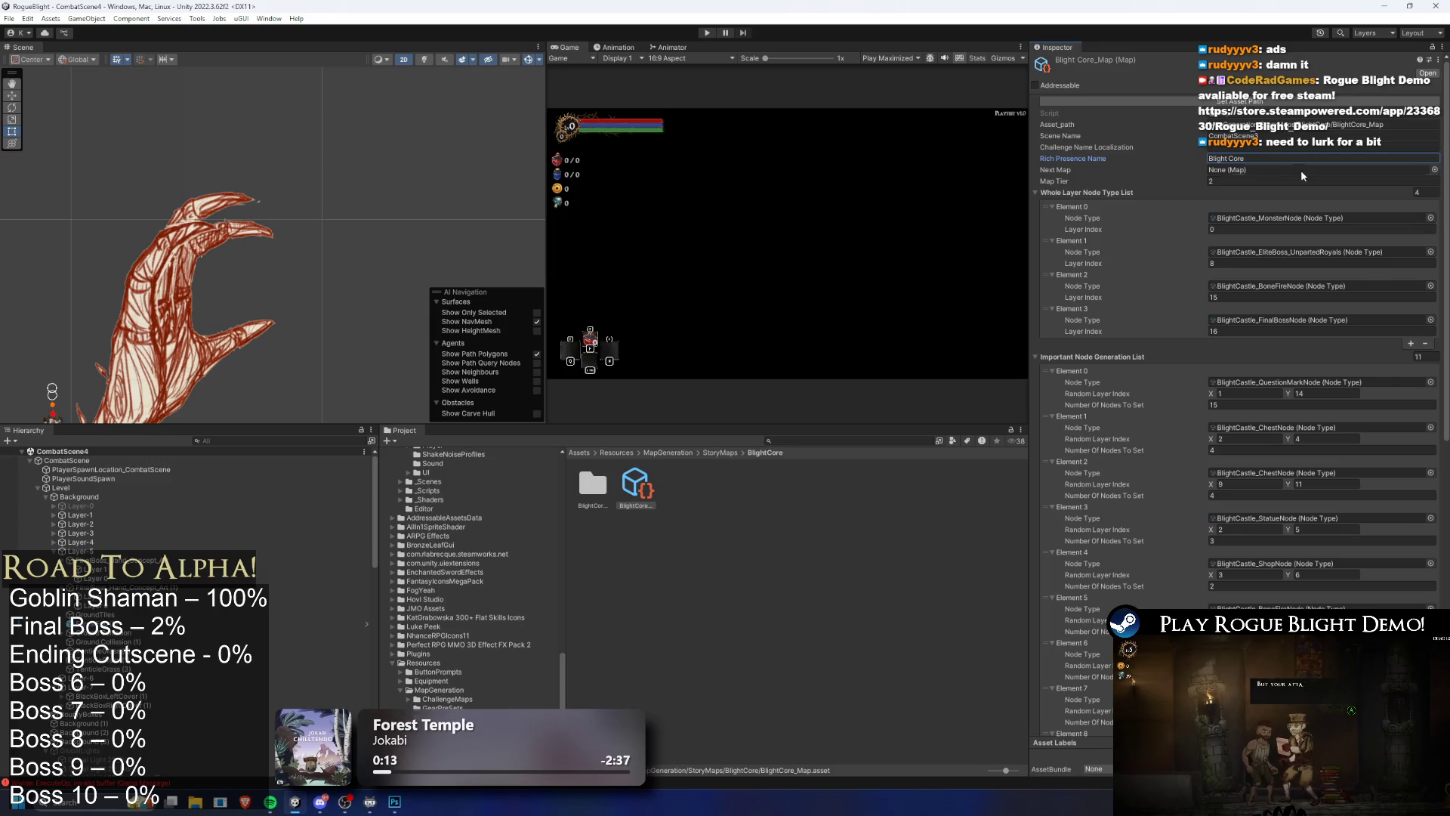
click(1284, 181)
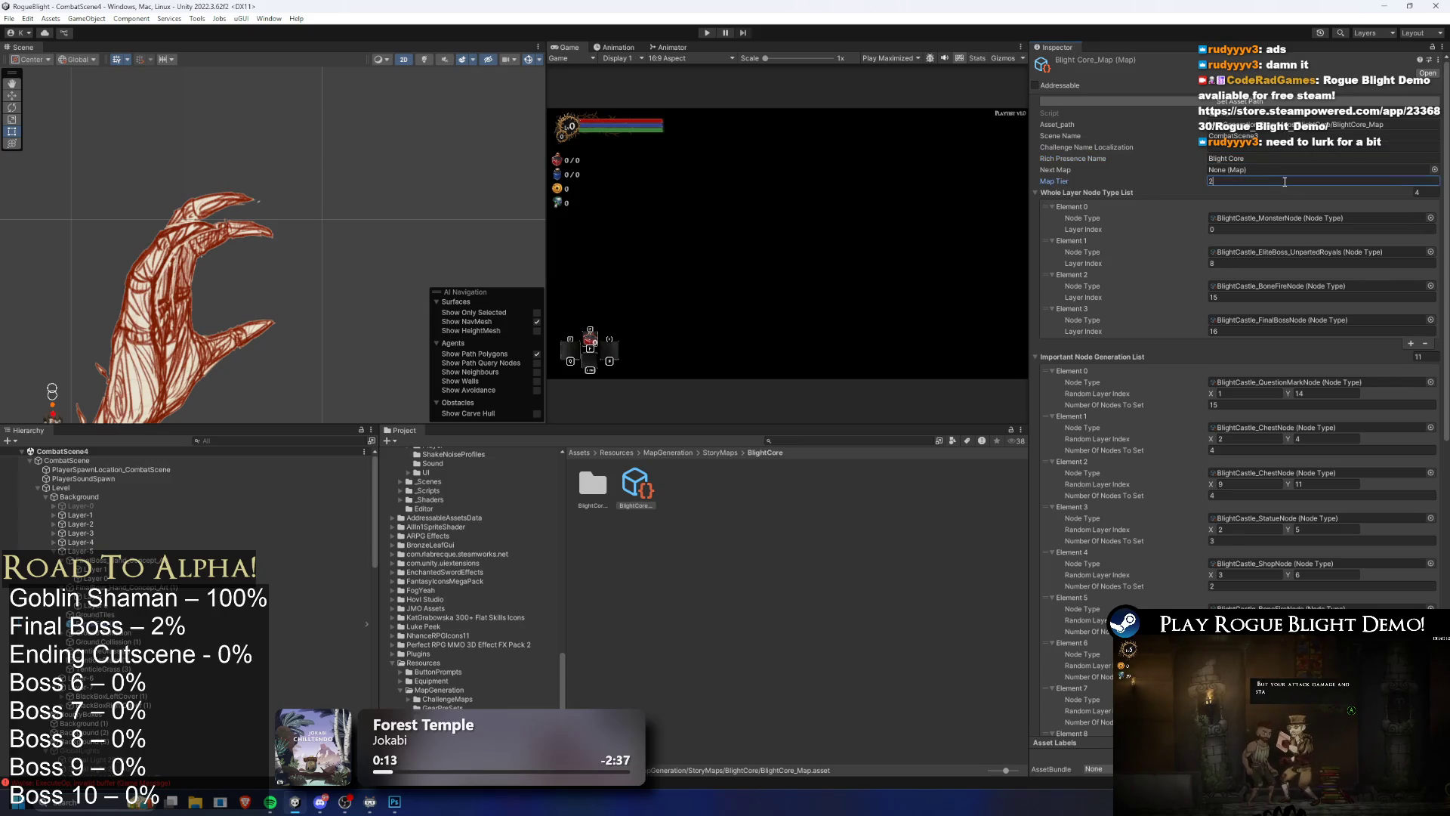
text(3)
click(1433, 191)
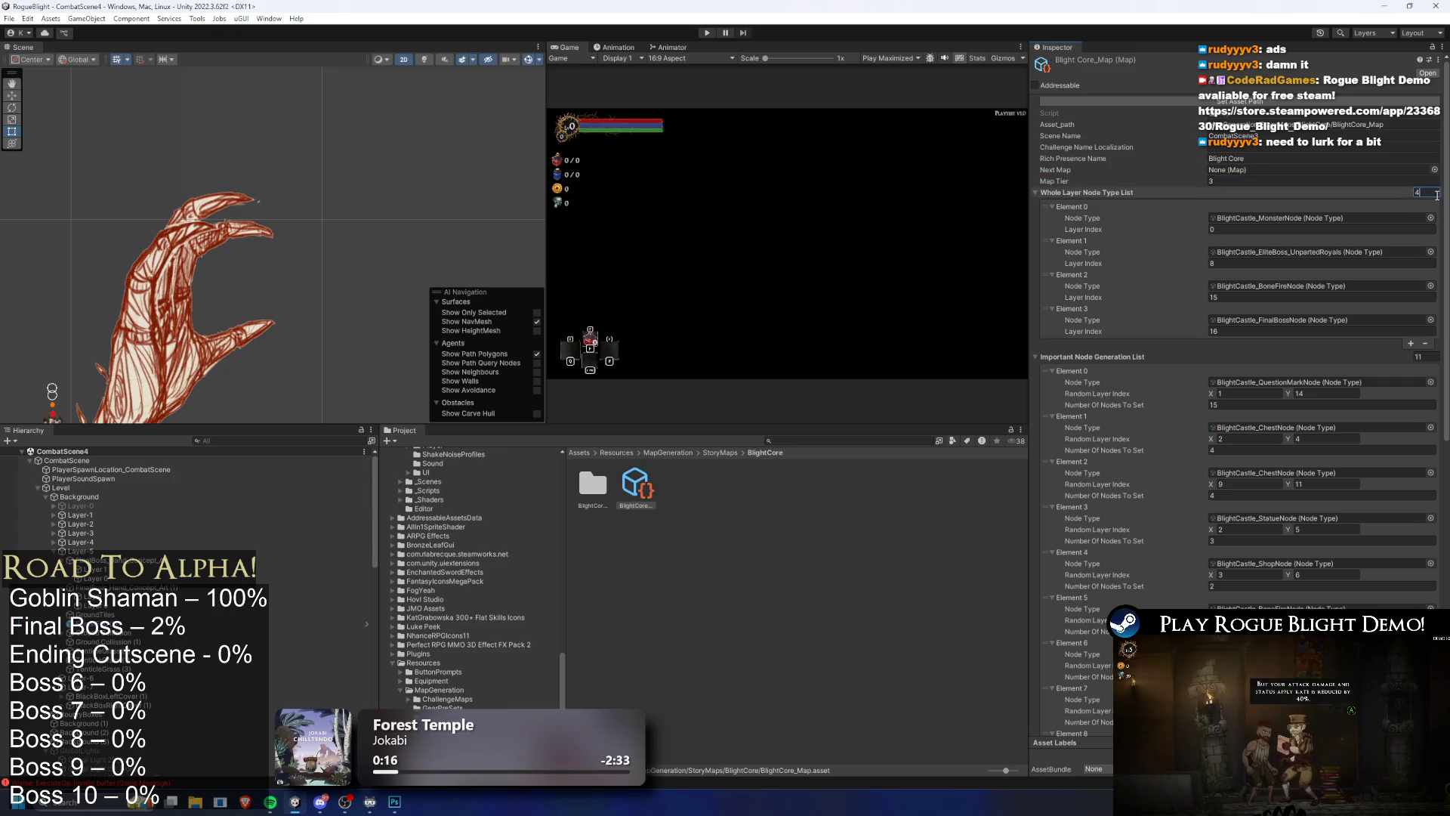
Step: Set Layer Index values to 1, 2, 3 and empty the Important Node Generation List
click(1208, 228)
click(1216, 263)
text(1)
click(1219, 297)
text(2)
click(1227, 331)
text(3)
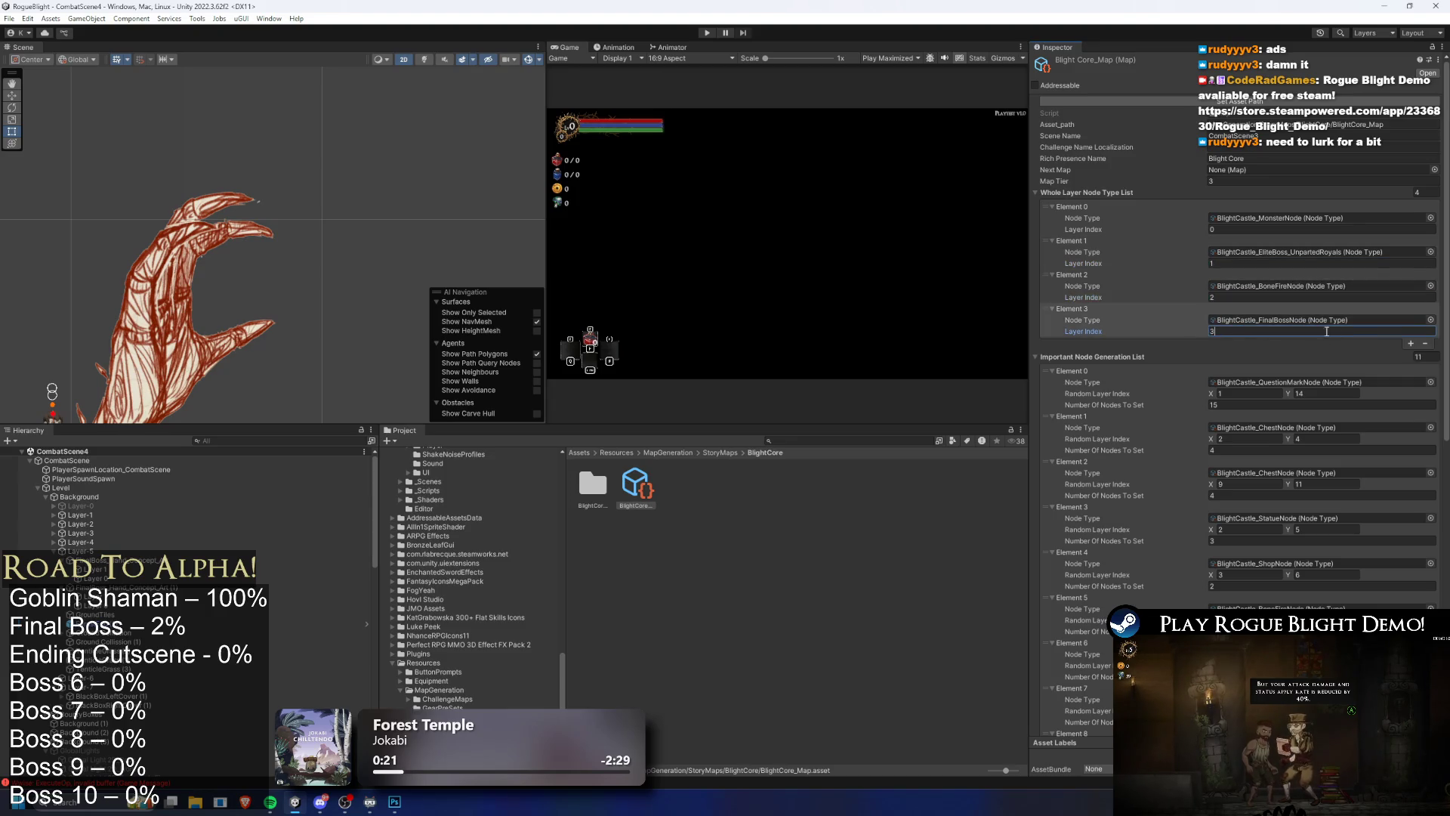
click(1418, 356)
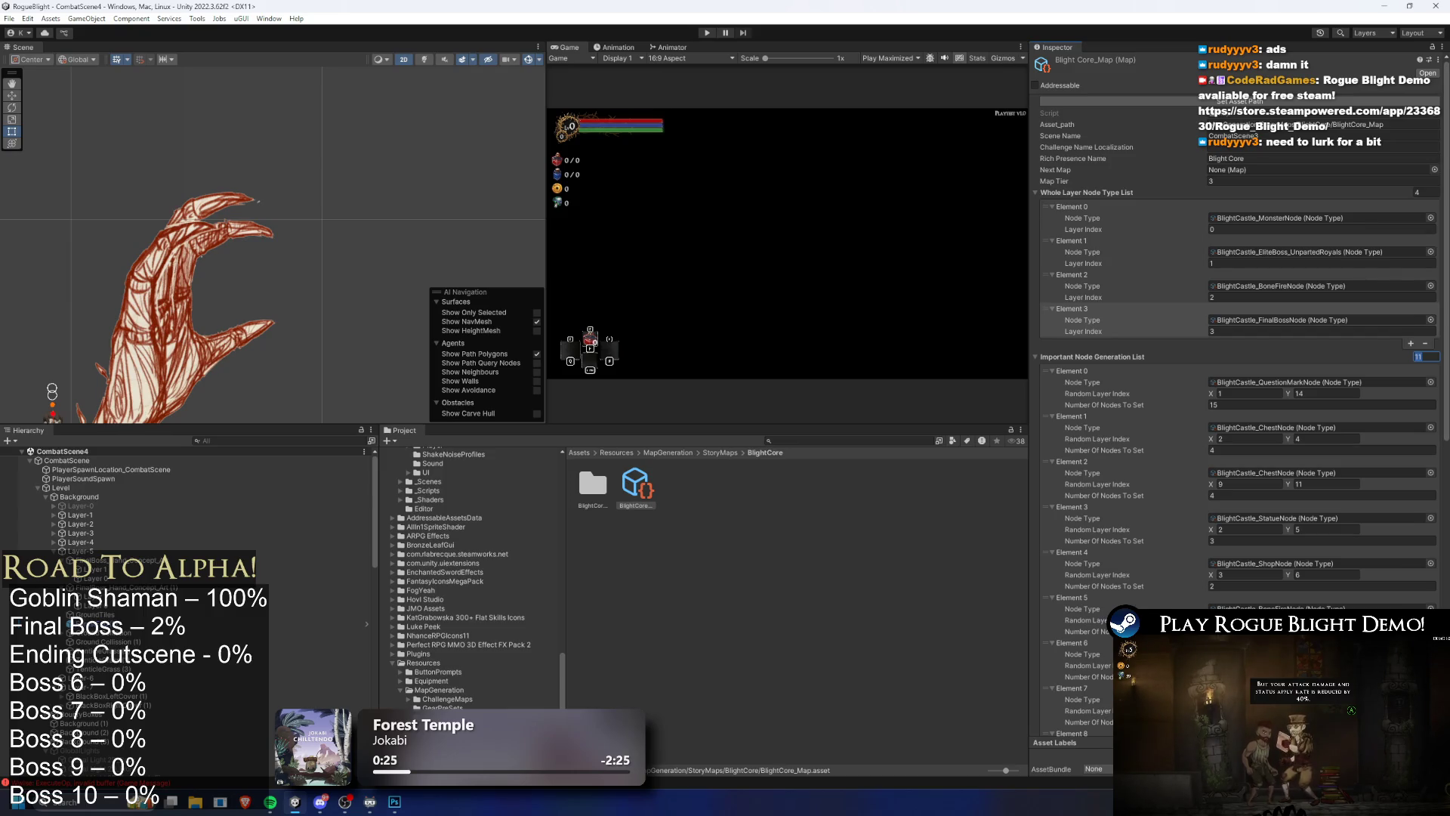
text(0)
key(Return)
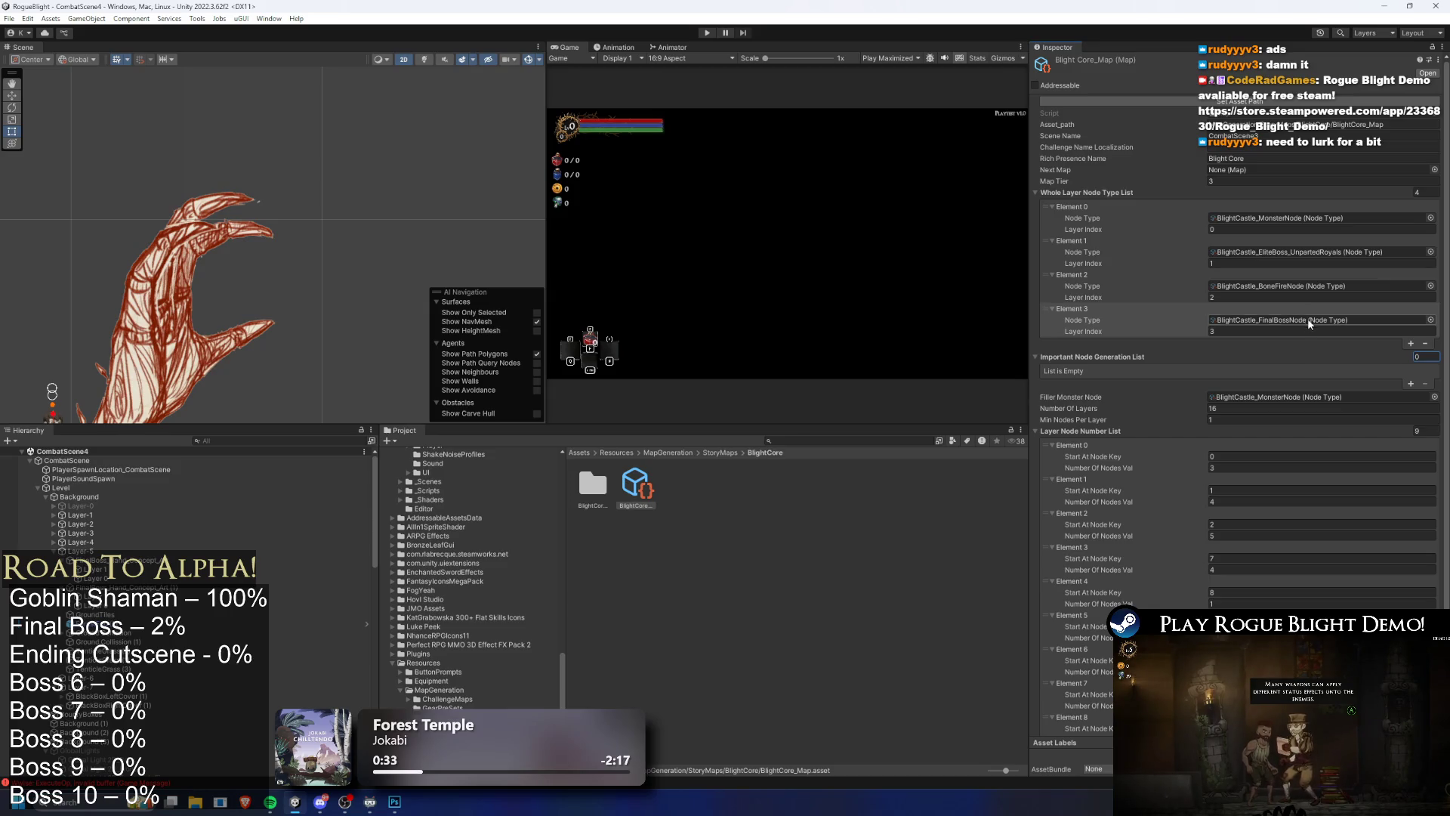
Step: Set Element 0 Number Of Nodes Val to 1, list size to 1, and Number Of Layers to 4
click(1238, 465)
text(1)
click(1433, 431)
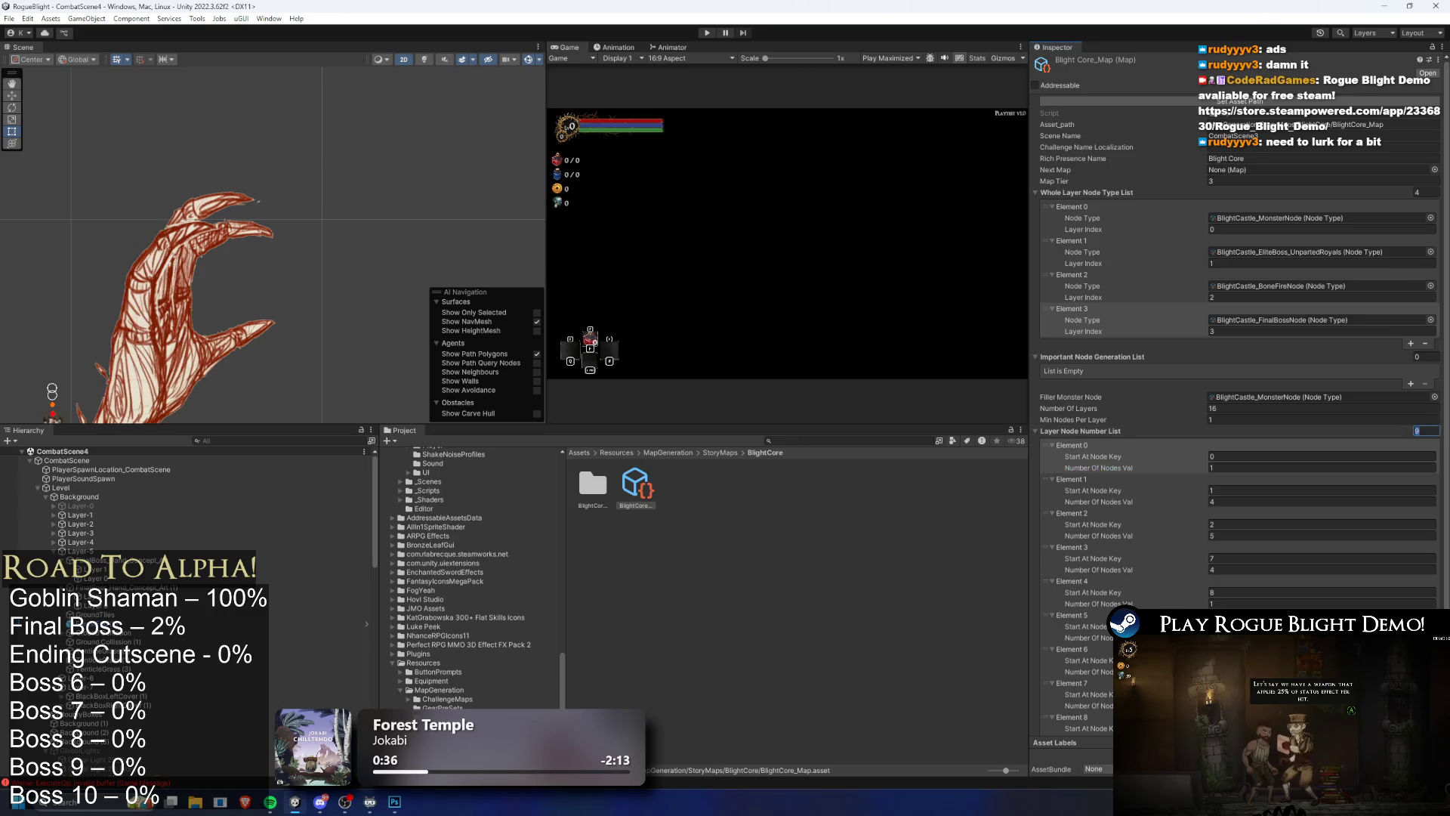
text(1)
key(Return)
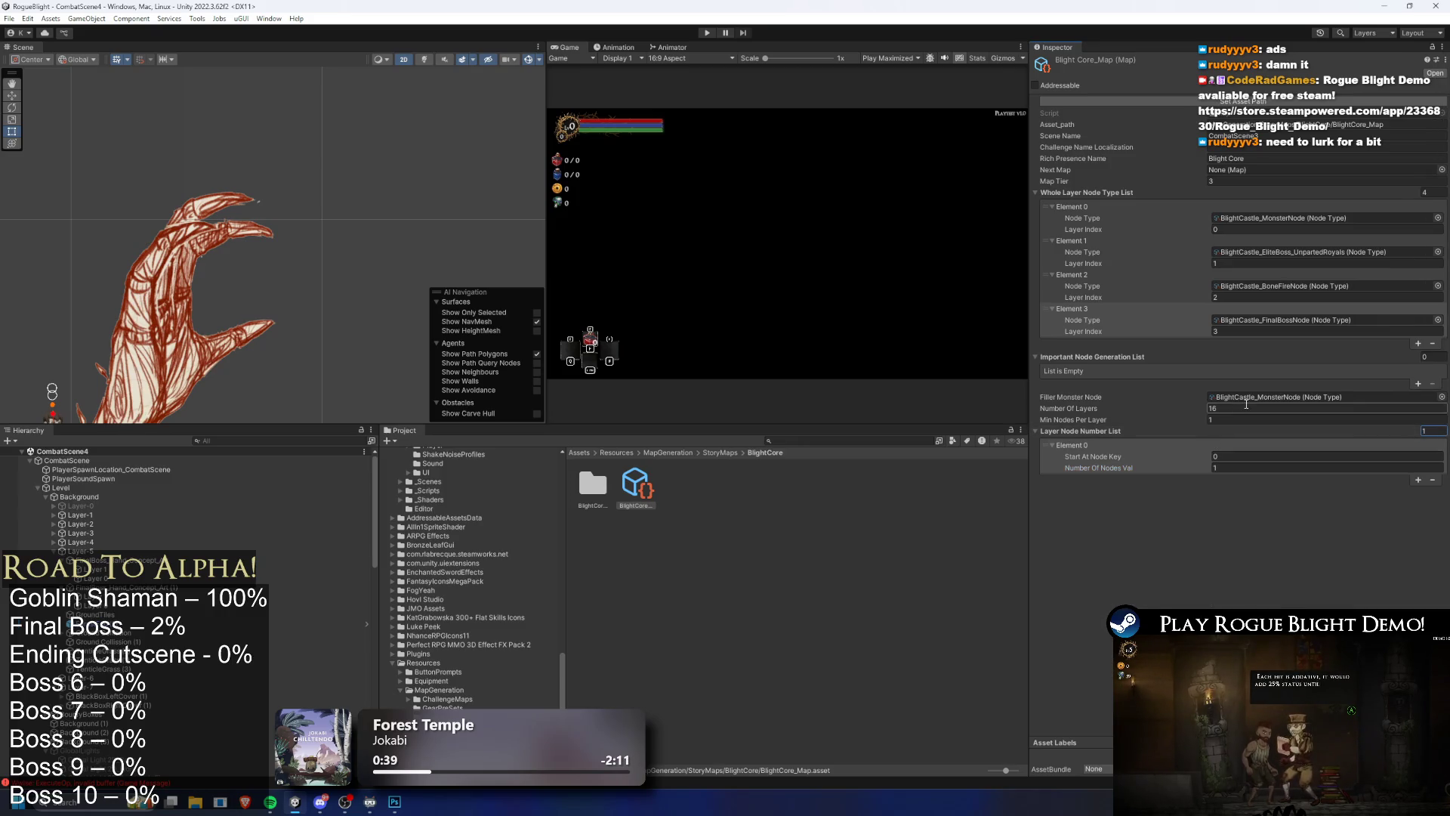
click(1245, 409)
text(4)
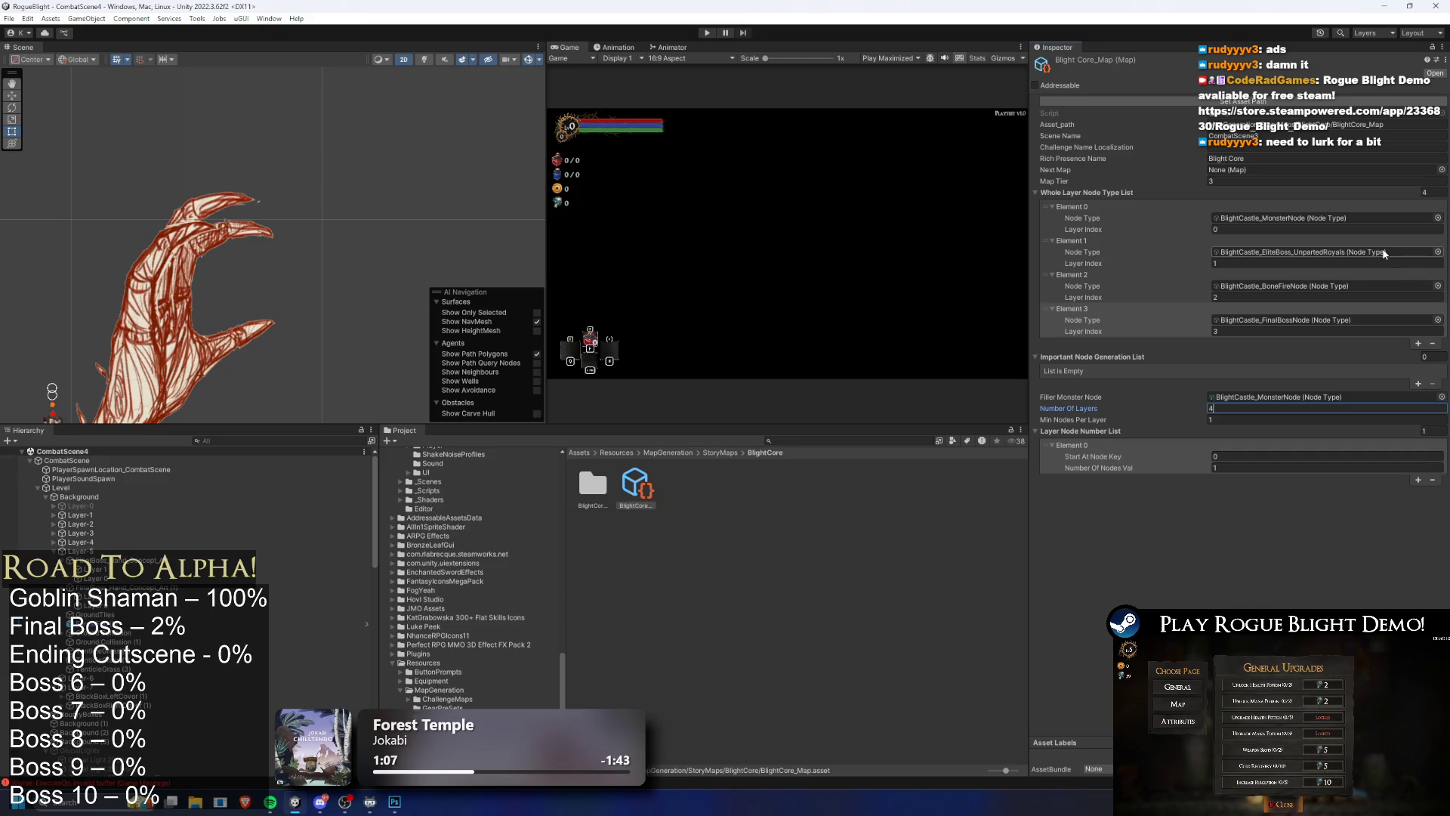
Step: Search for 'combat', expand CombatShopMenu's Gear Loot List To Sell, then inspect CombatScene
click(810, 437)
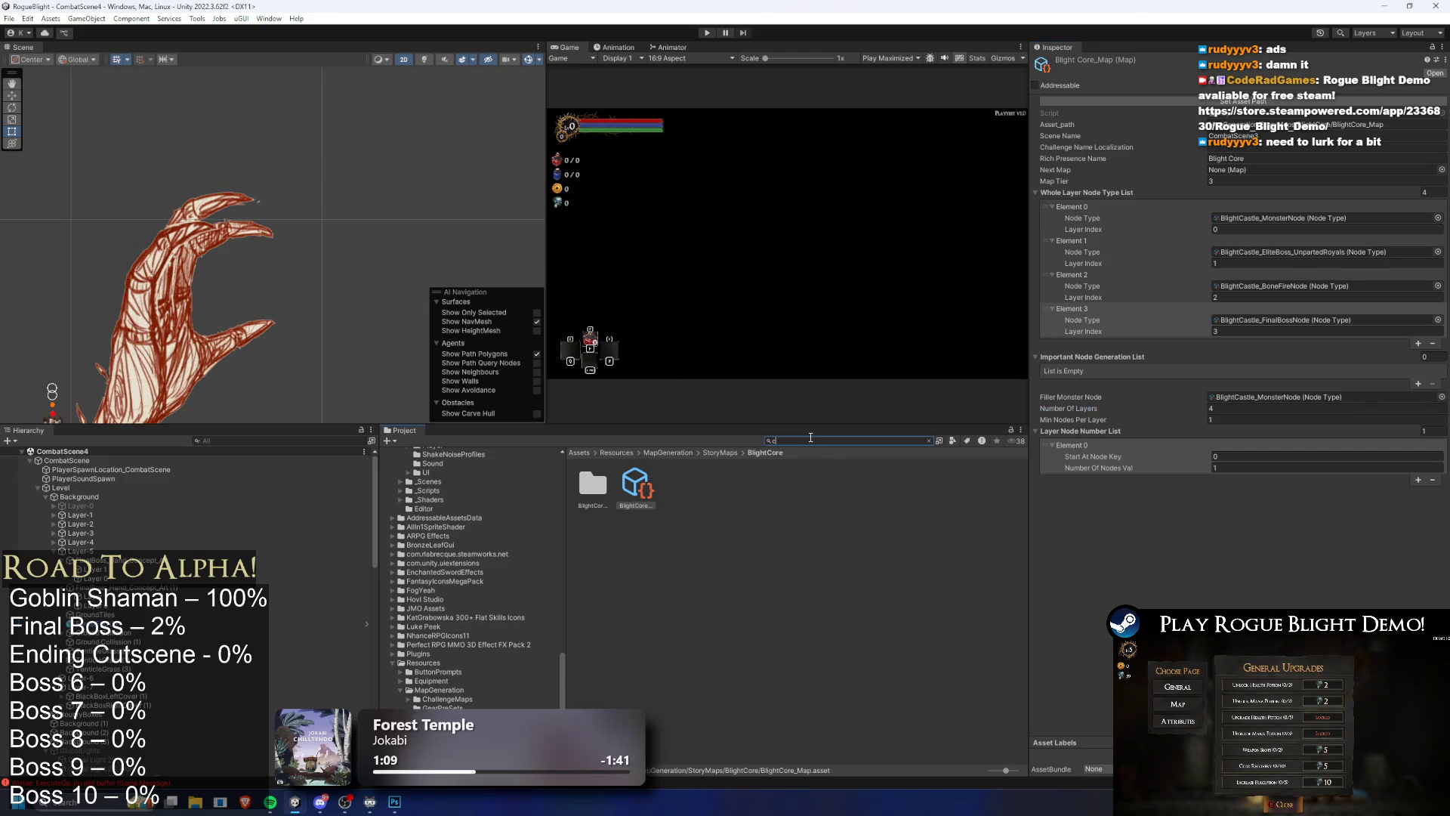
text(ombat shop)
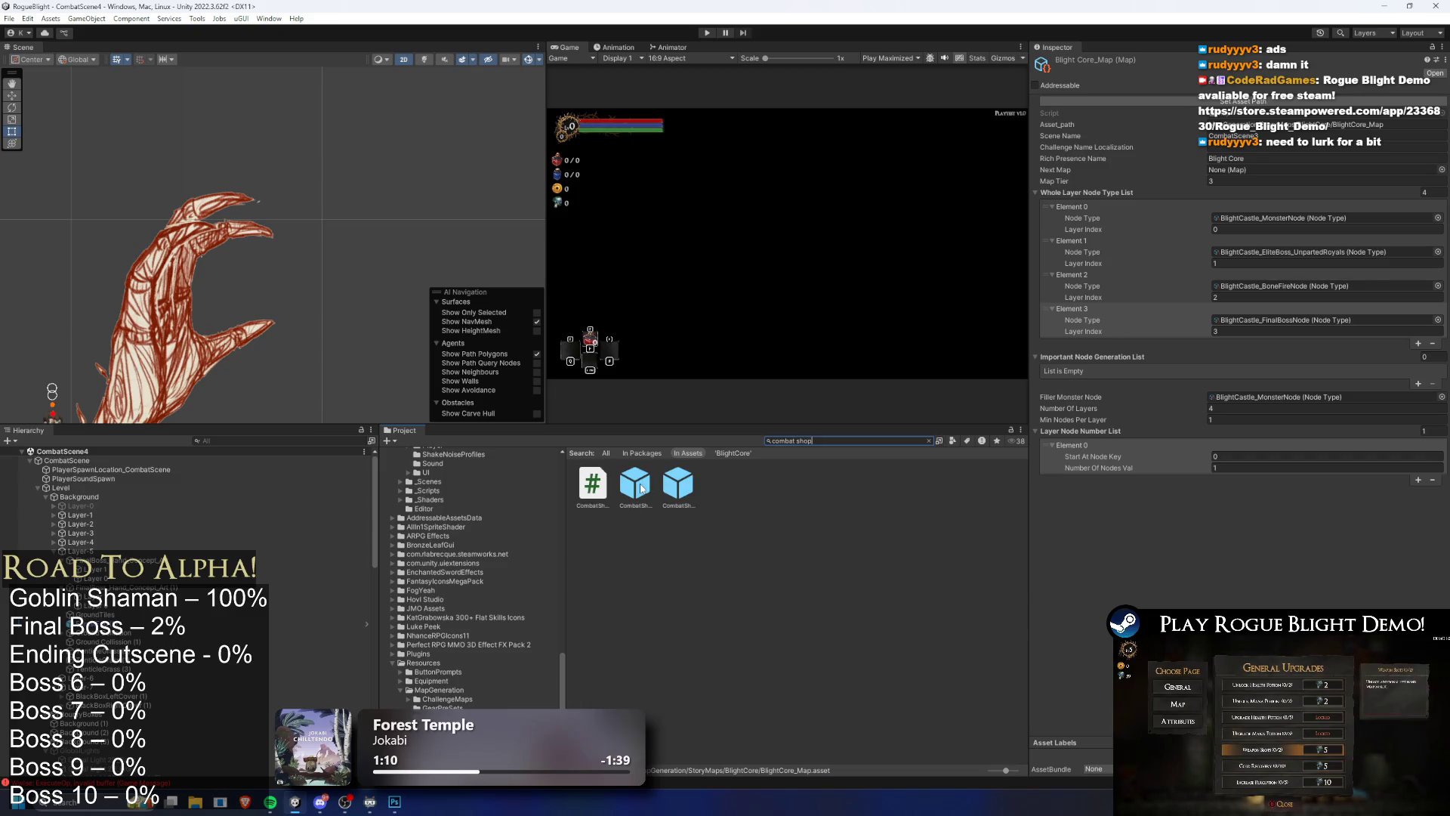
click(635, 483)
scroll(1384, 403, down, 3)
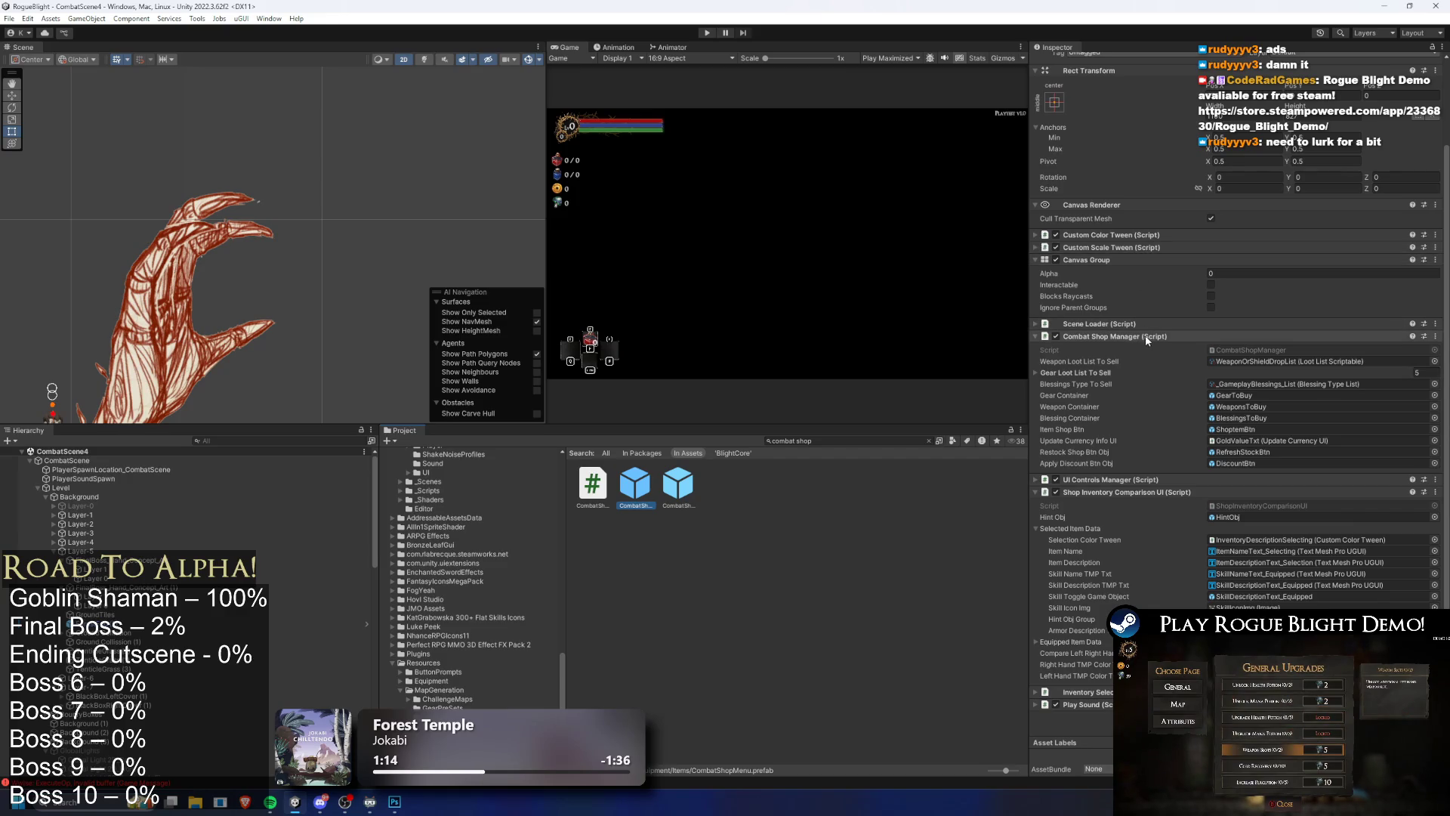
click(1091, 373)
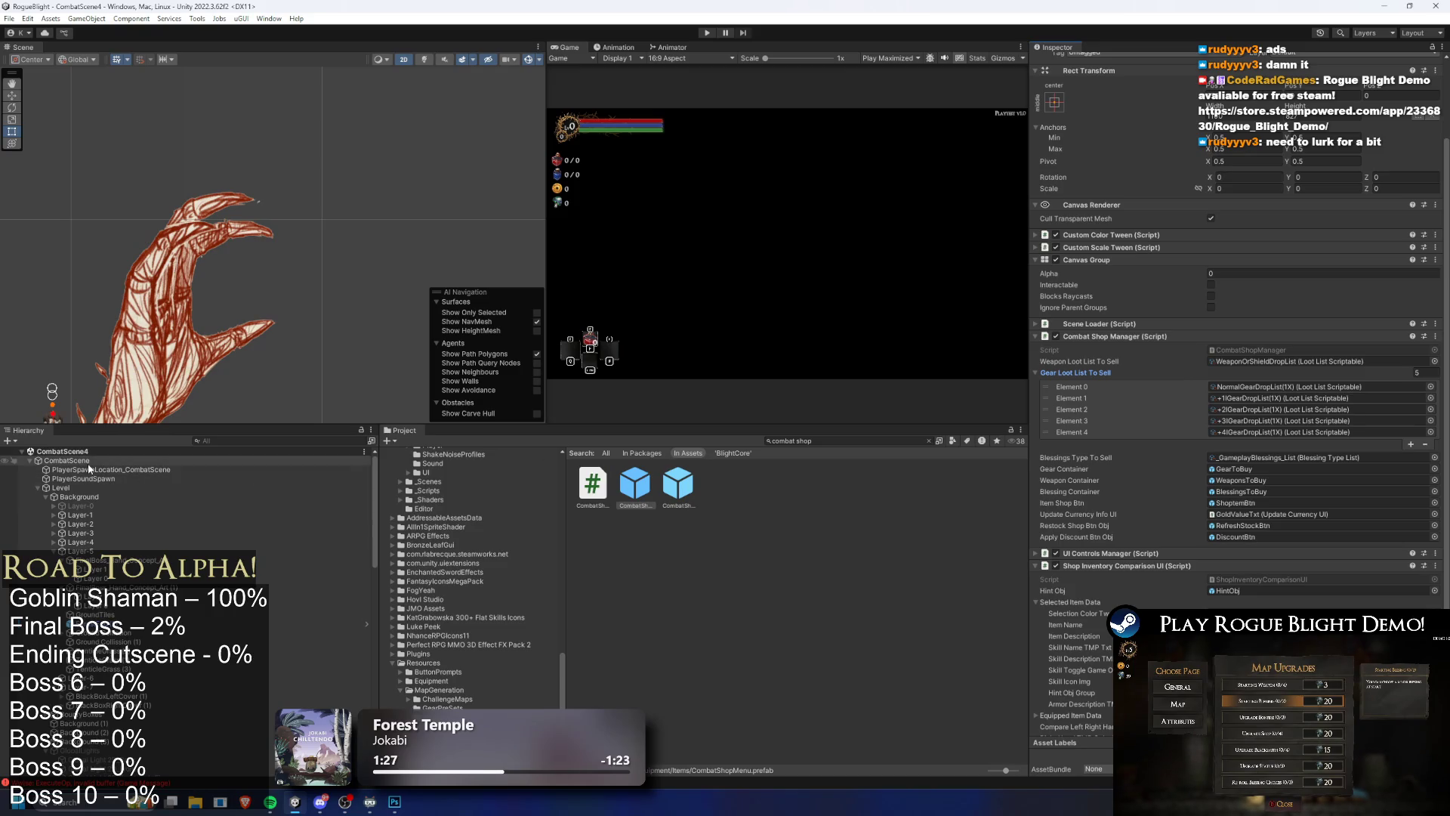
click(151, 460)
click(862, 441)
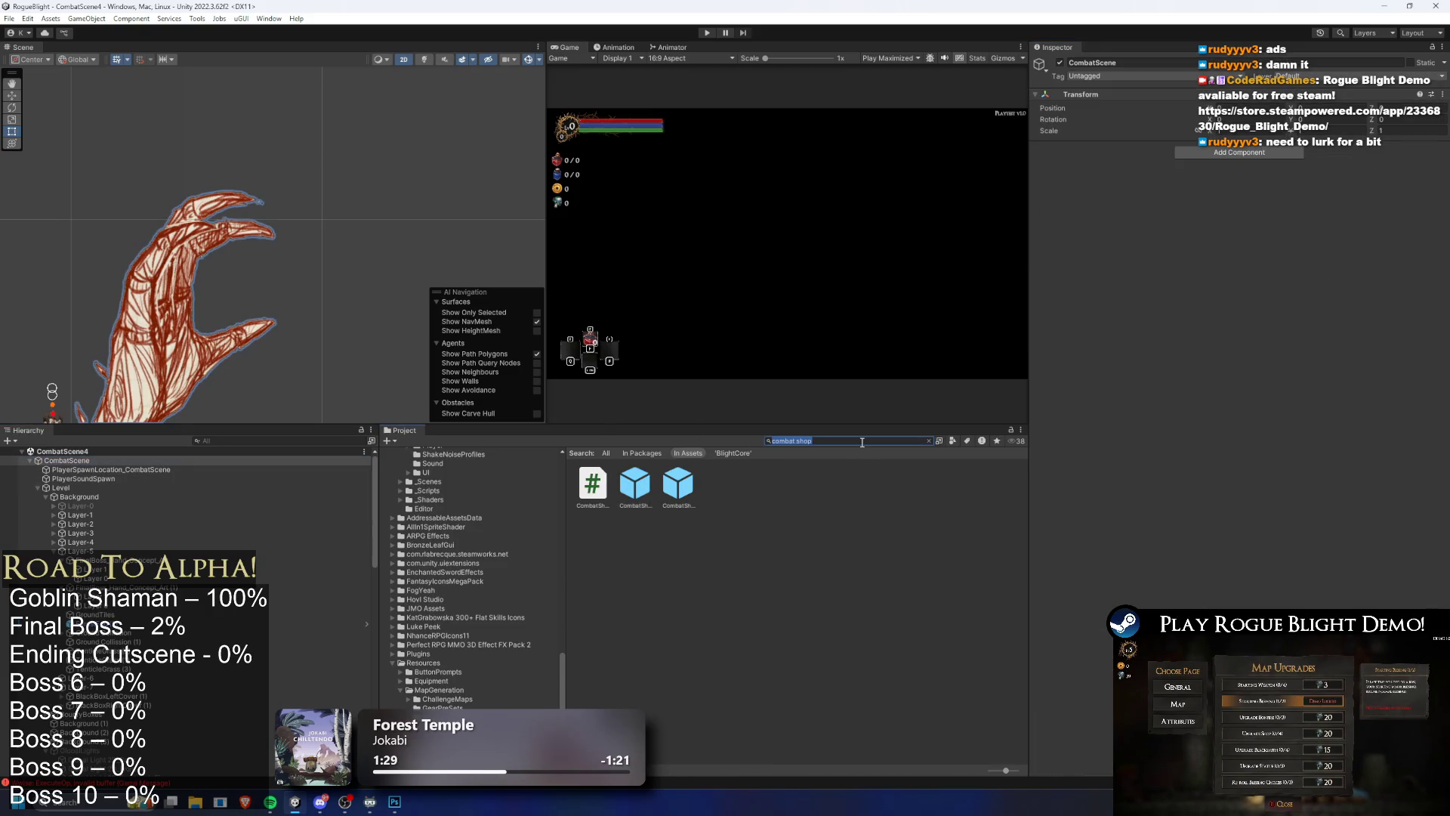
Step: Search the Project for 'bl map' and open the BlightCoreMapNodes folder
text(blight castle prefa)
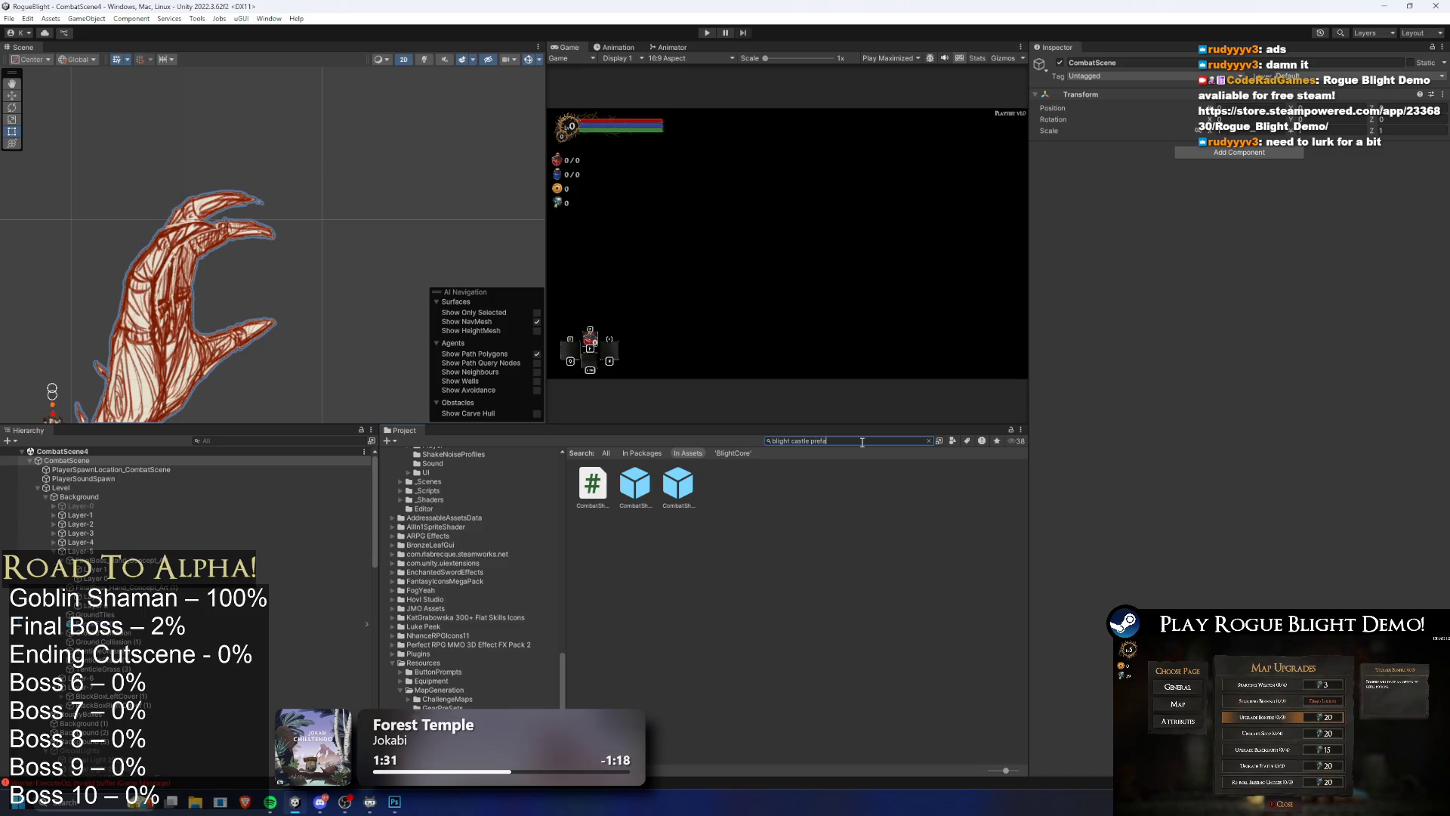
key(ctrl+a)
key(BackSpace)
text(bl)
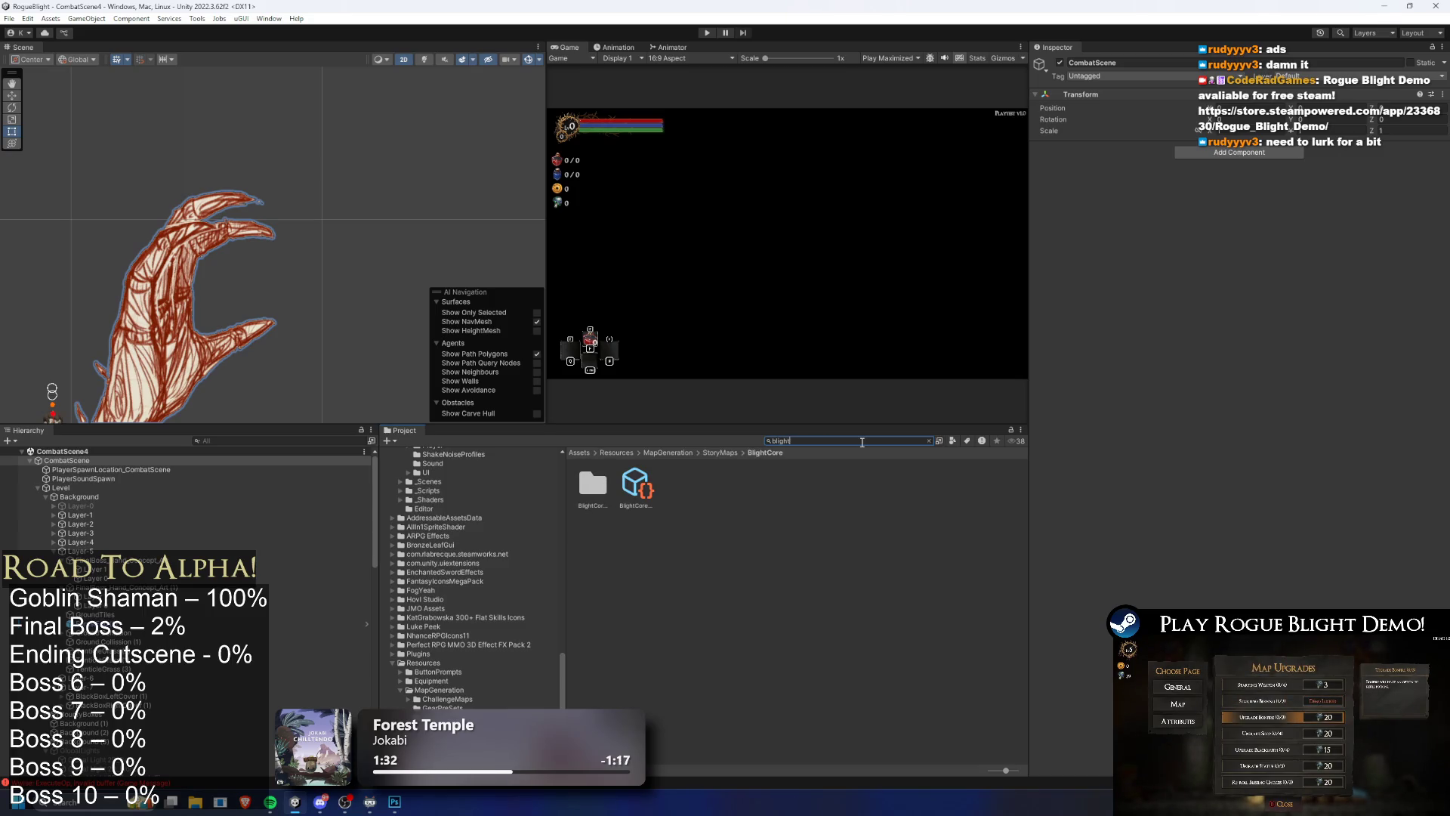
text( map)
click(635, 500)
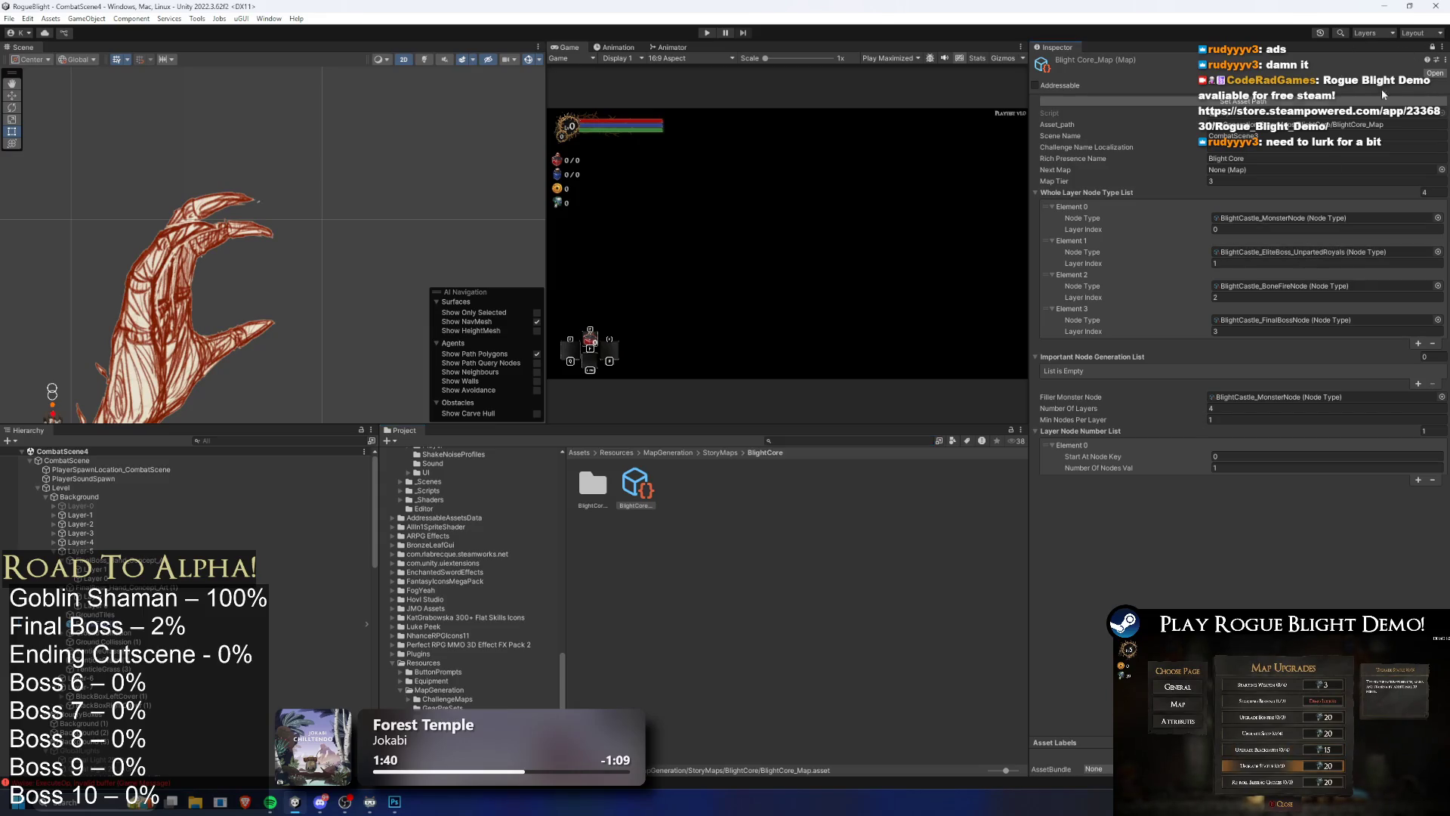
double_click(592, 485)
Step: Delete the Chest and Elite Boss node assets, confirming each deletion
click(603, 492)
click(633, 487)
click(671, 487)
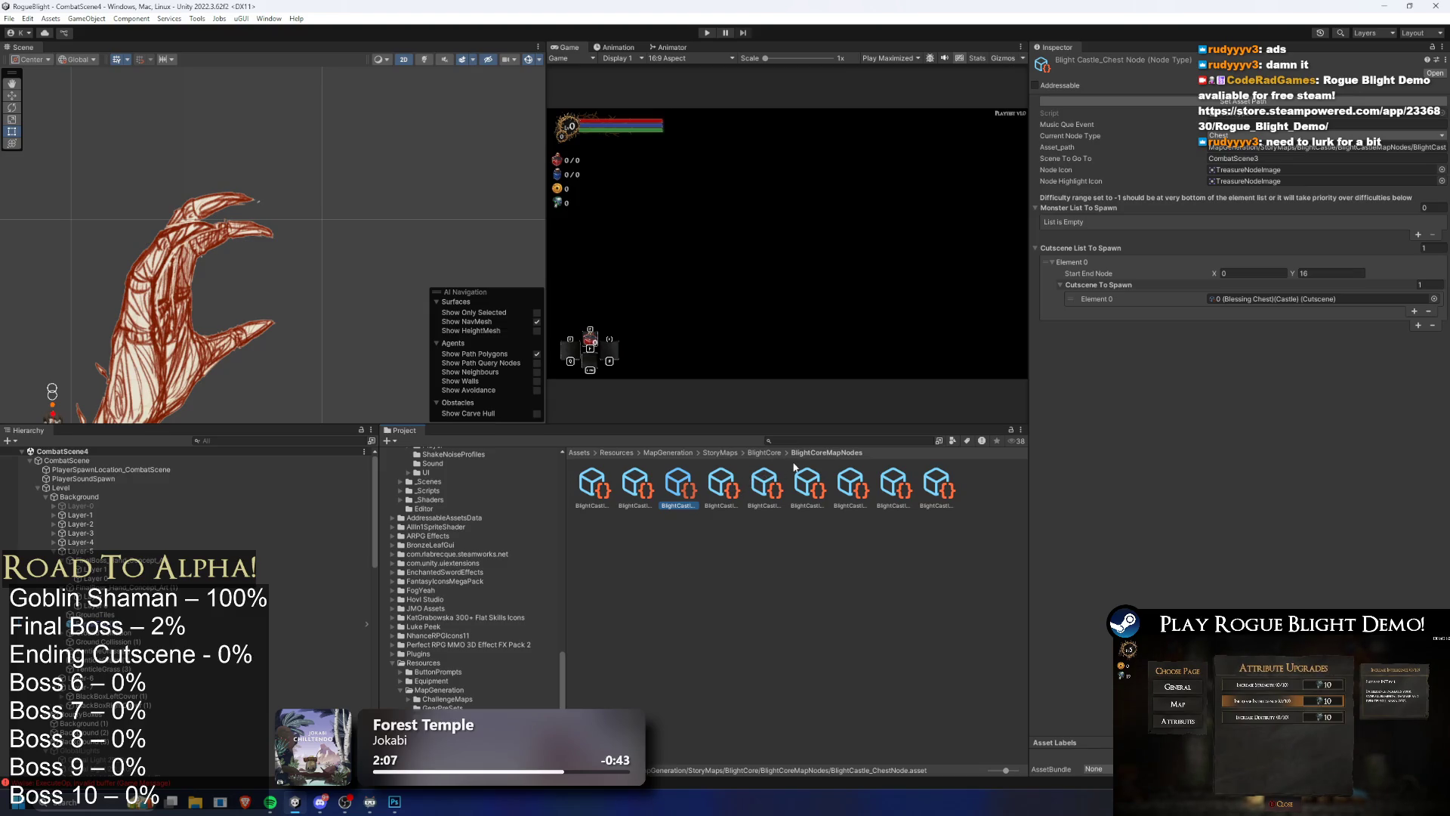
key(ctrl+d)
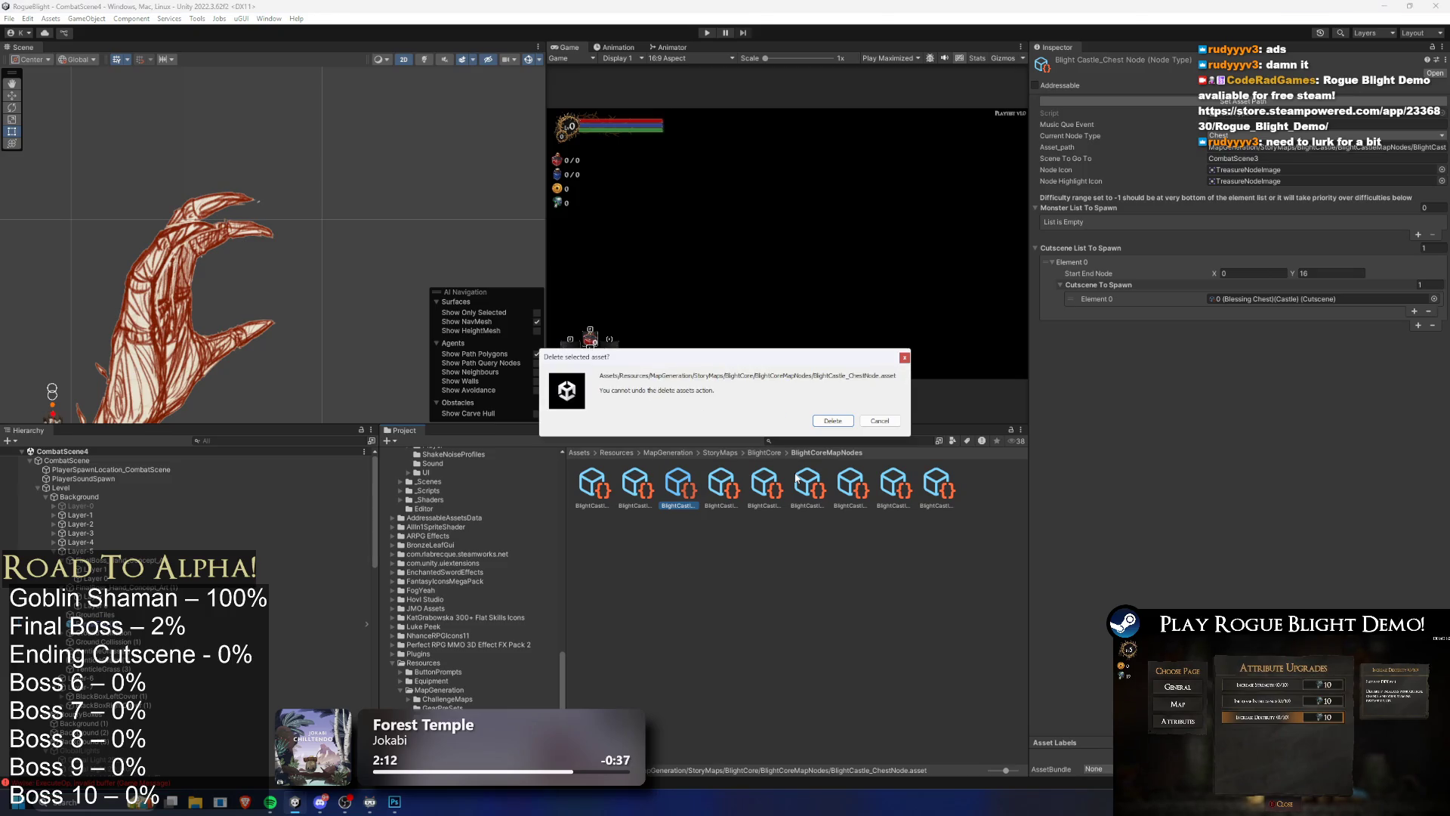
key(Return)
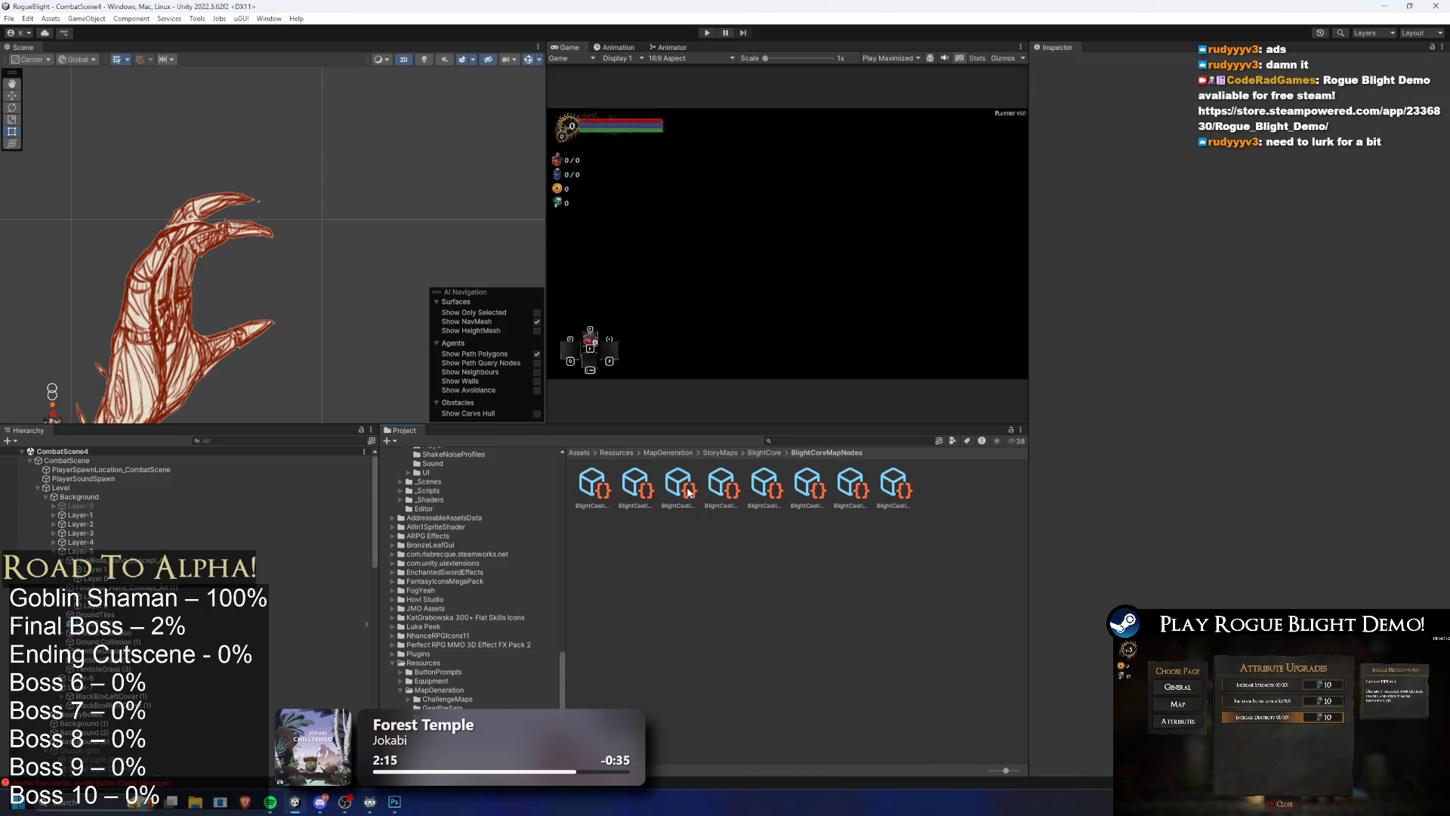
click(701, 487)
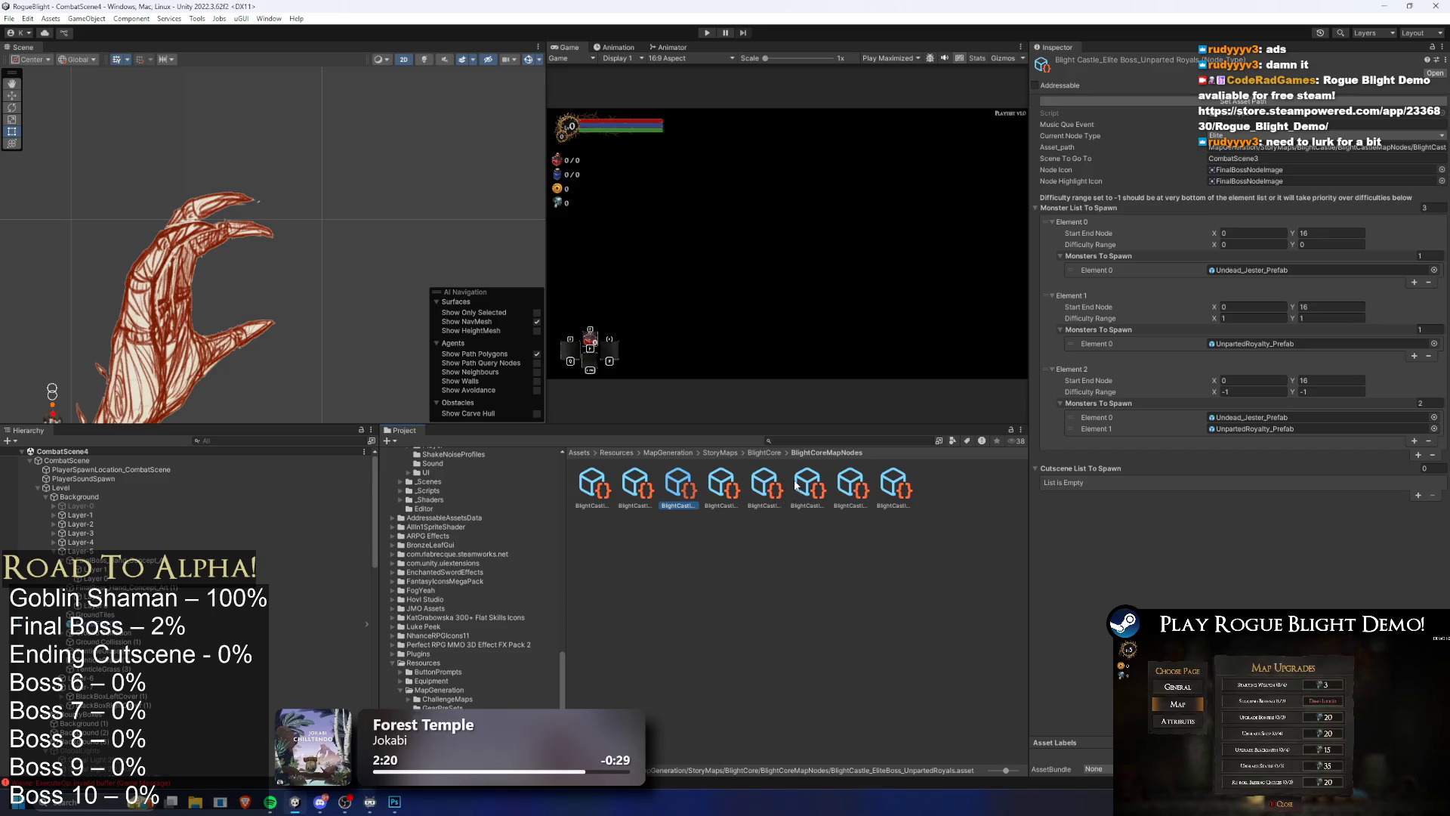
key(Delete)
key(Return)
Step: Delete the Monster, Question Mark and Statue node assets, confirming each deletion
click(672, 486)
click(720, 488)
key(Delete)
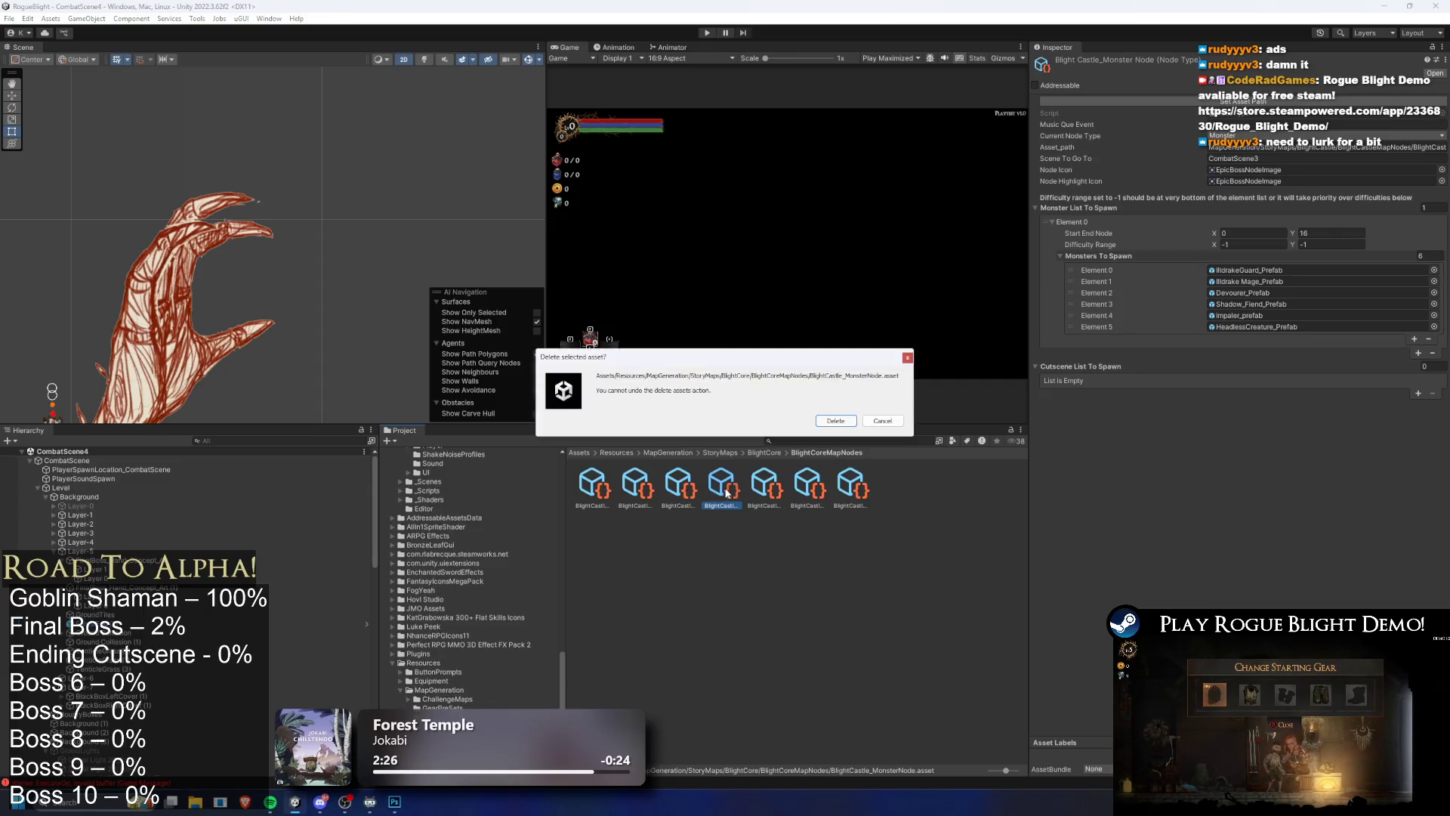
key(Return)
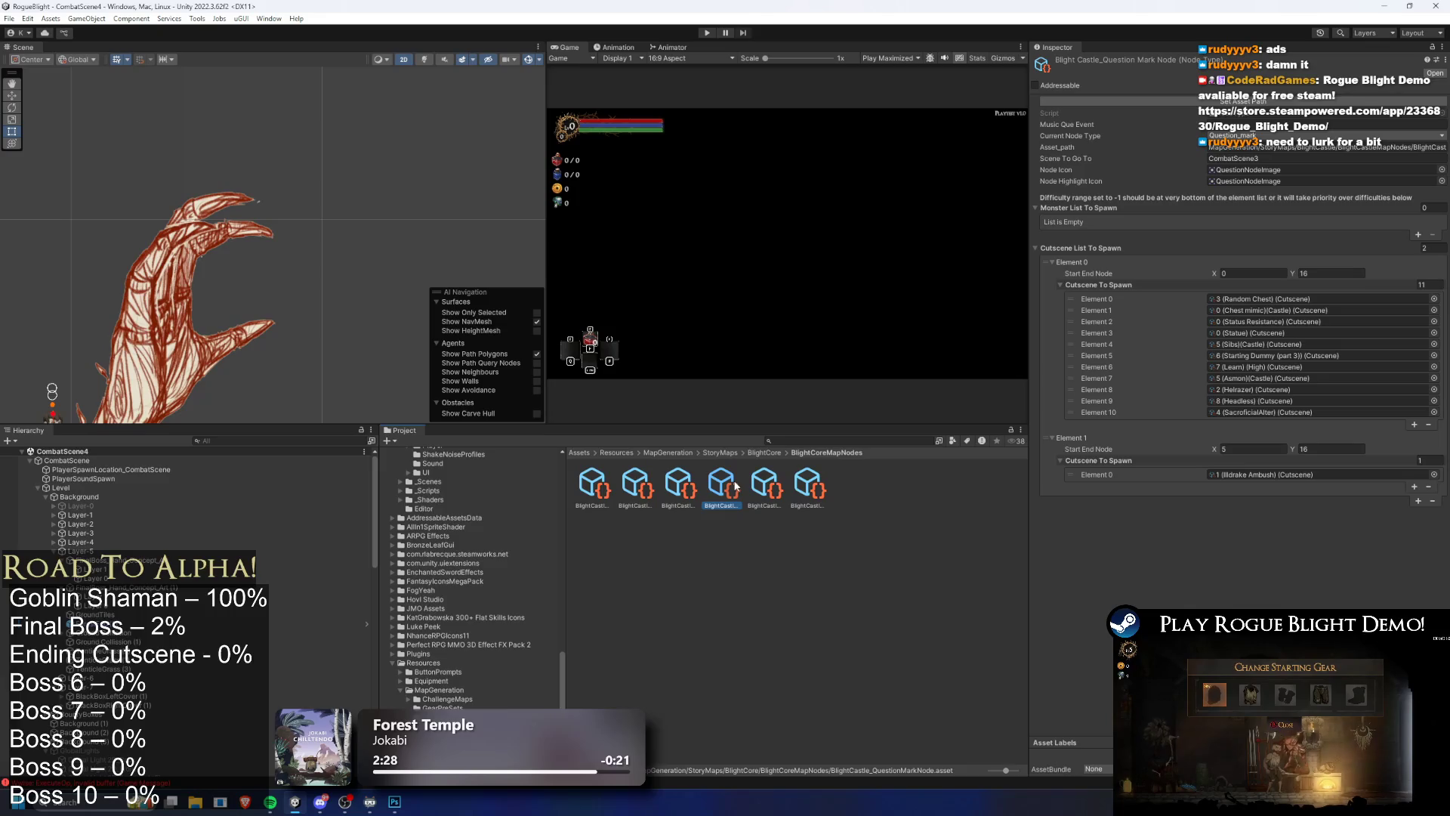
key(Delete)
key(Return)
click(778, 489)
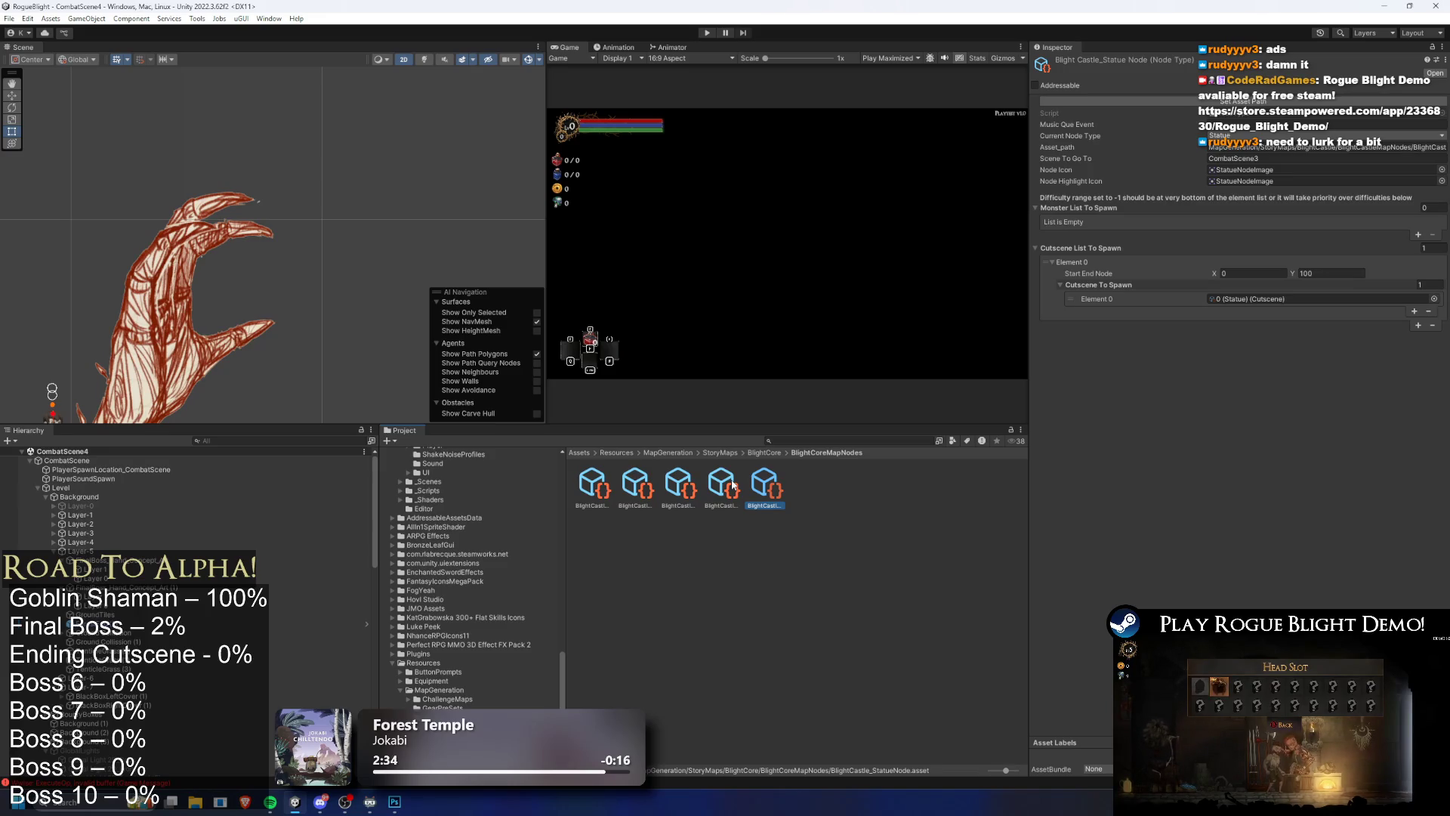
key(Delete)
key(Return)
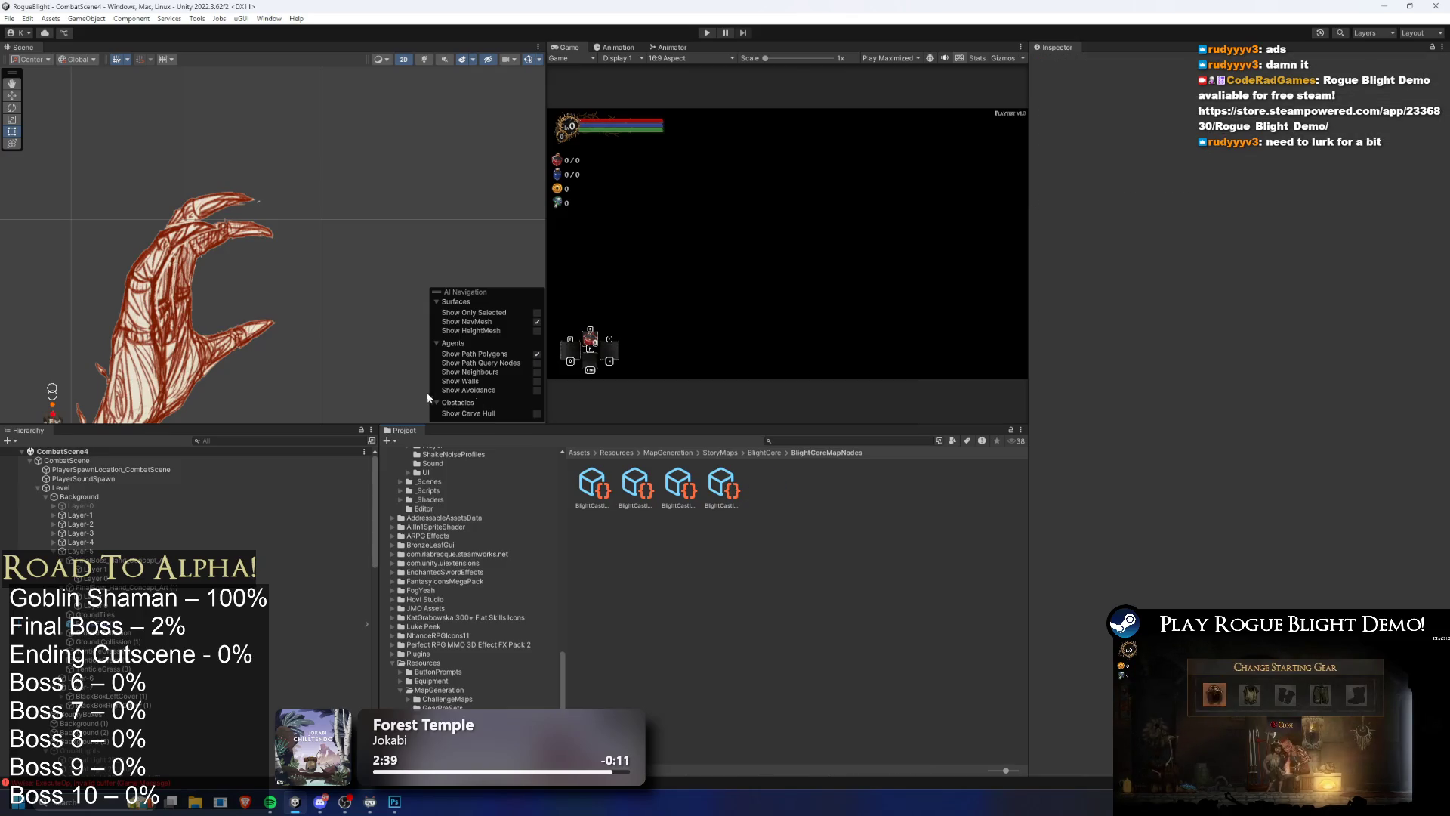
click(620, 487)
Step: Rename the Blacksmith node asset, typing 'ore' into its name
right_click(621, 487)
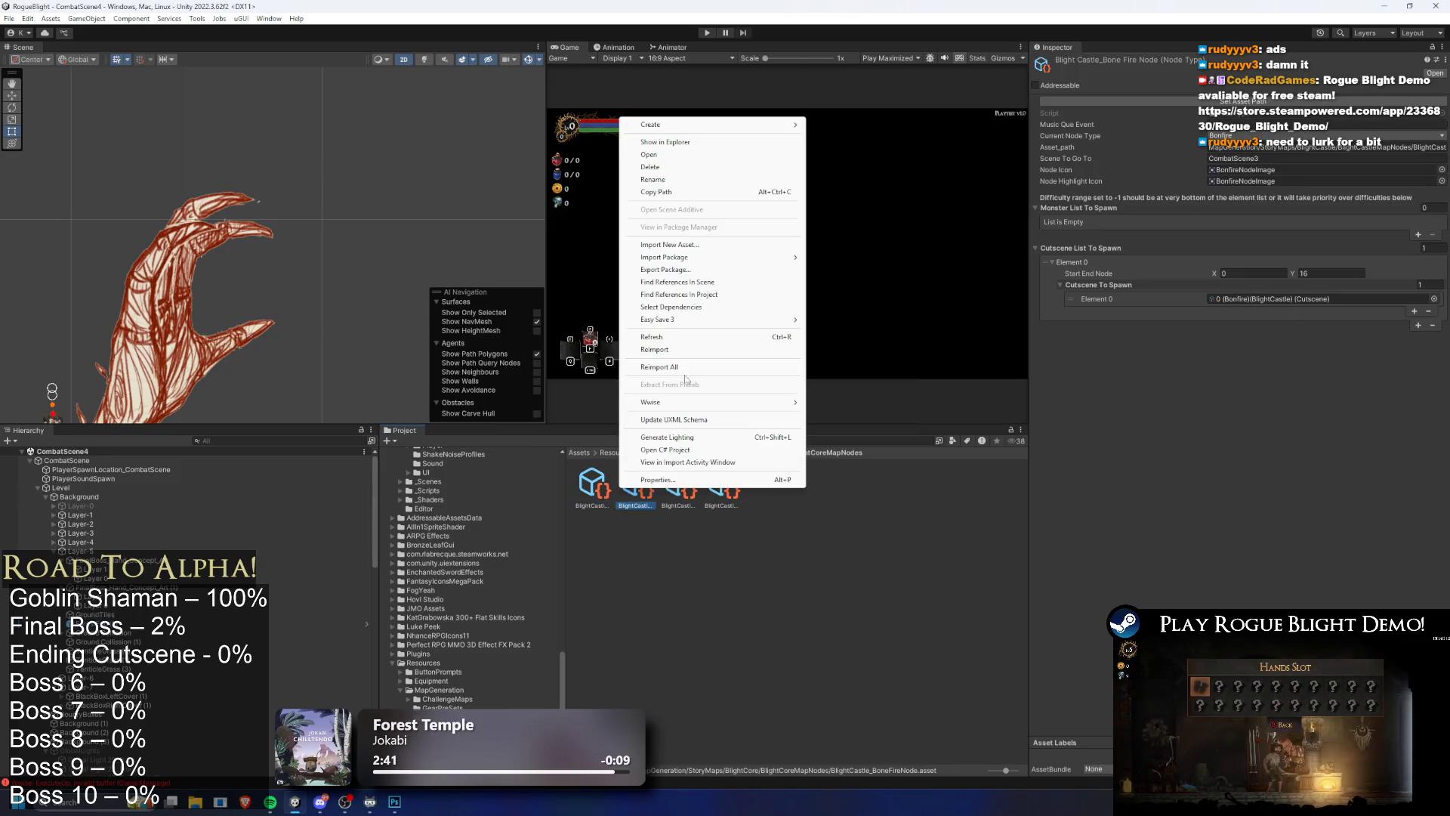
click(648, 181)
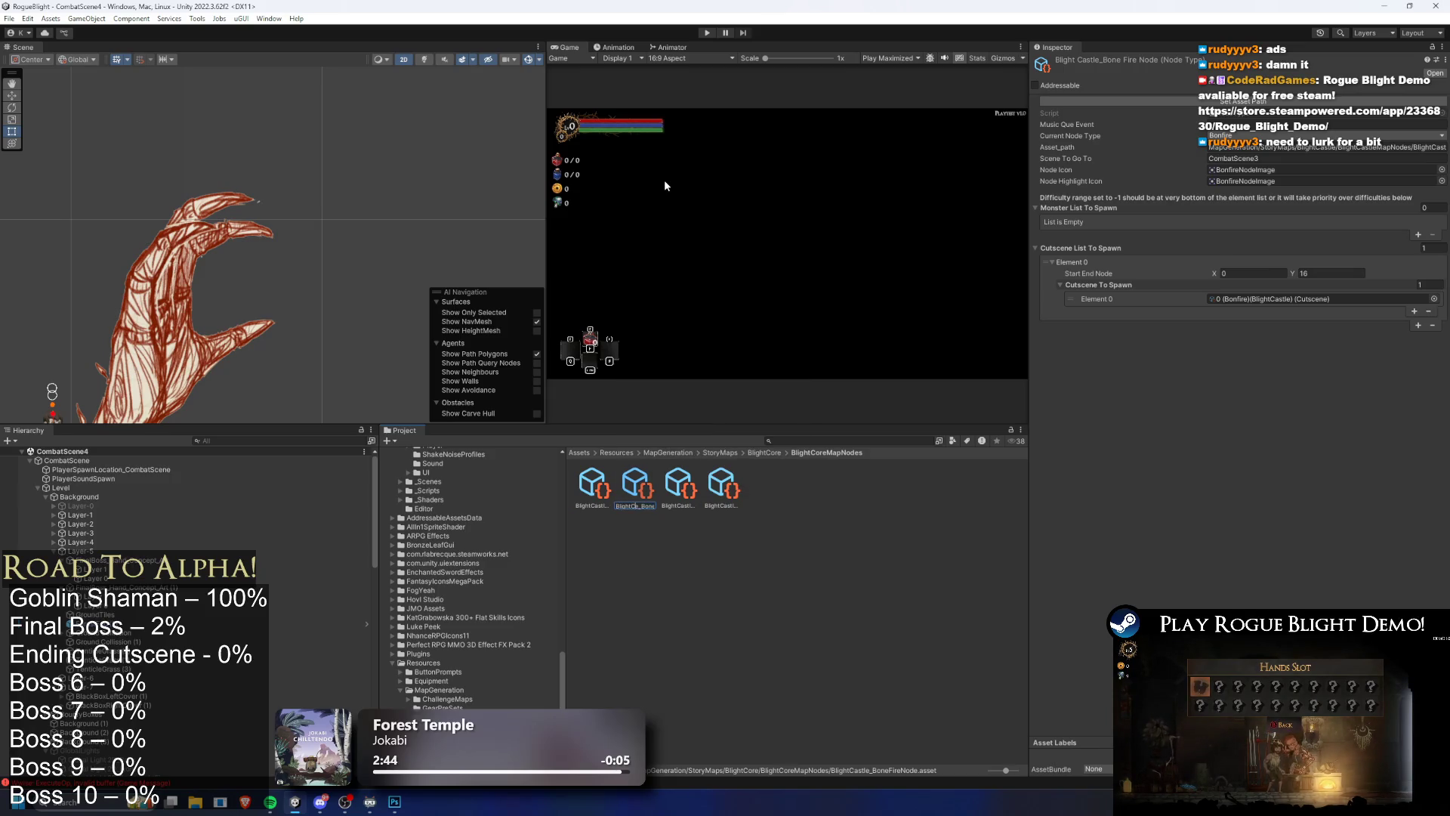
right_click(594, 487)
click(684, 184)
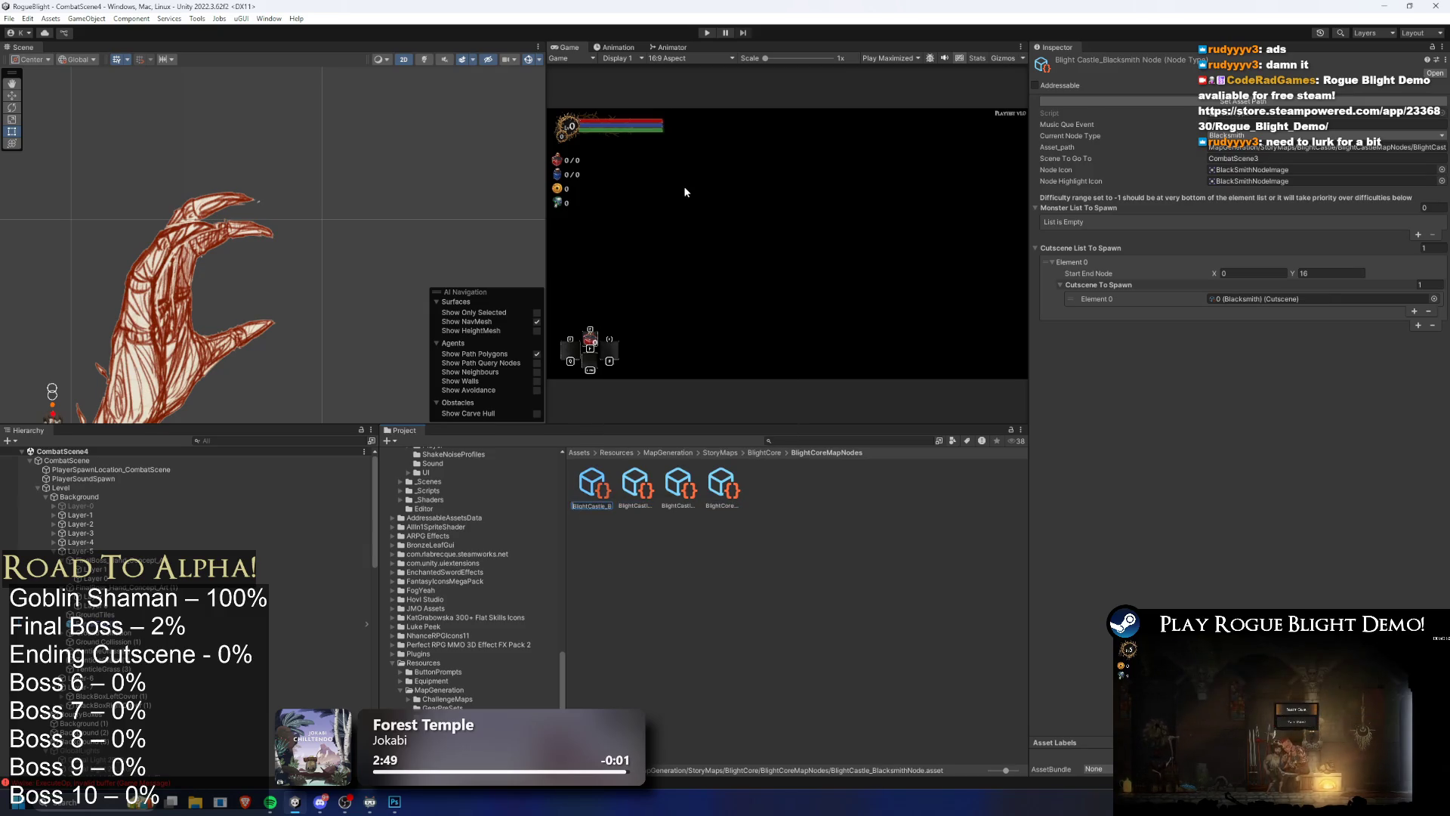
text(ore)
key(Return)
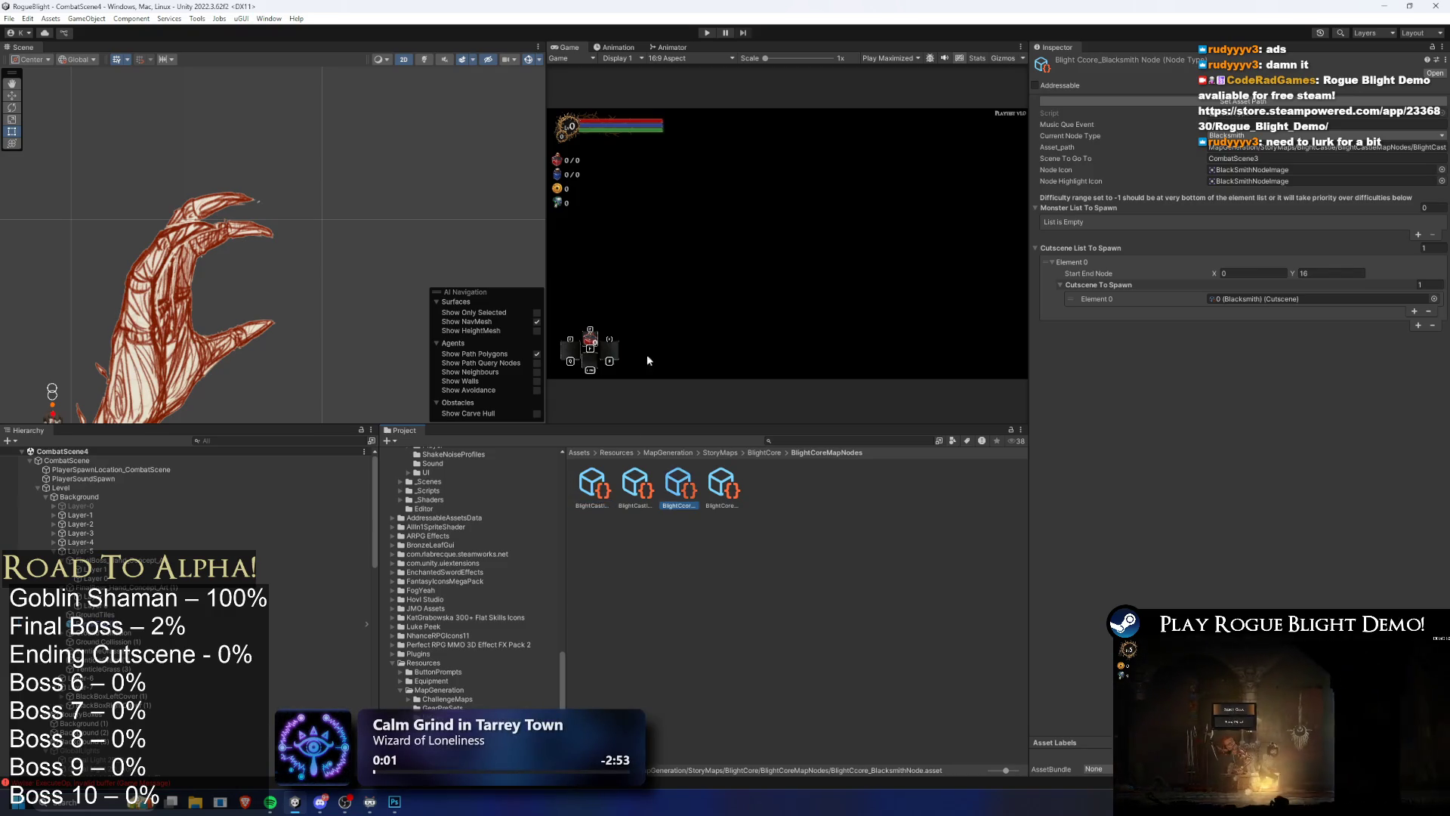
Step: Trim the extra characters from the third and second node asset names
right_click(680, 491)
click(778, 173)
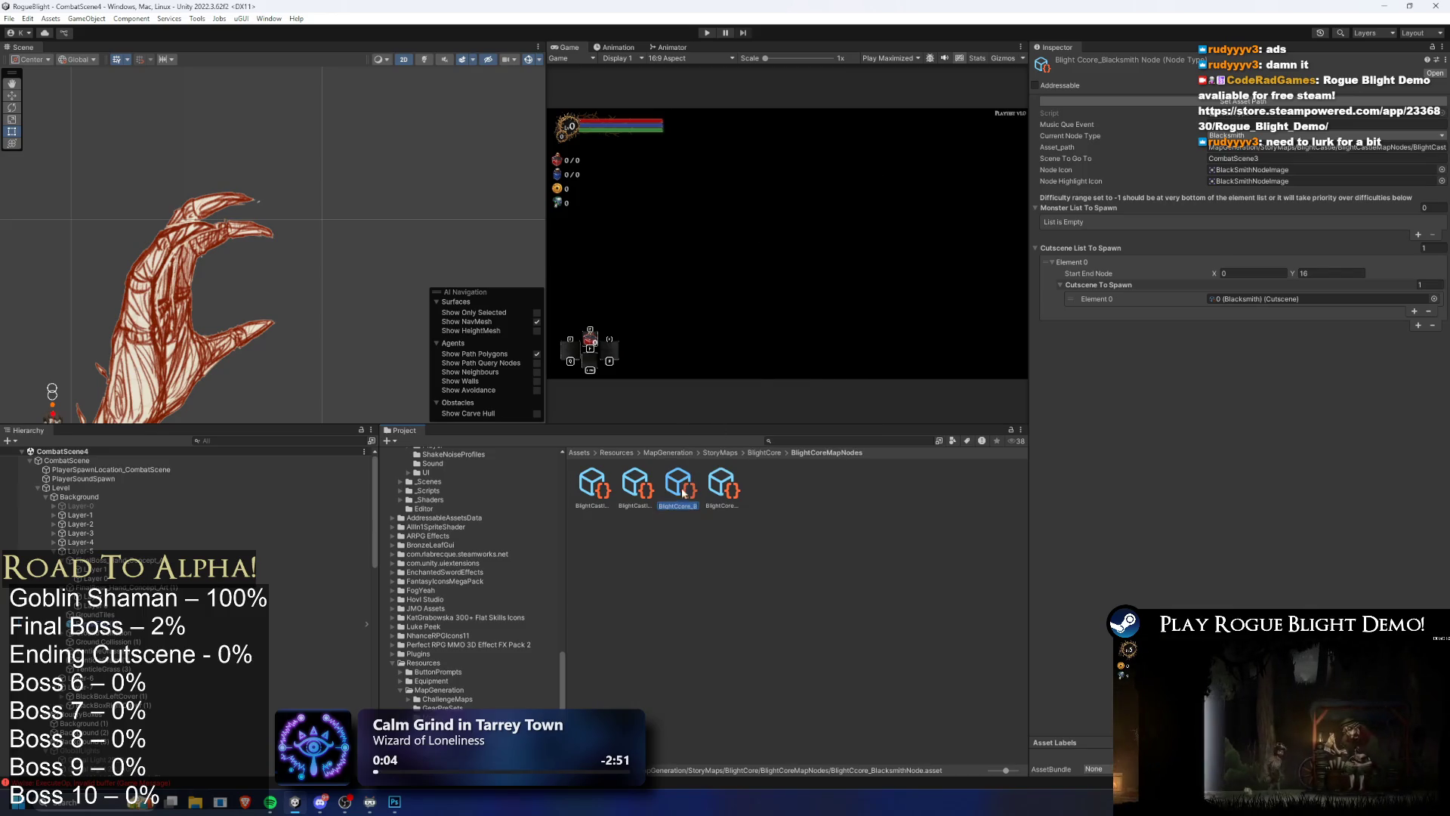
key(BackSpace)
key(Return)
click(634, 487)
right_click(636, 487)
click(680, 173)
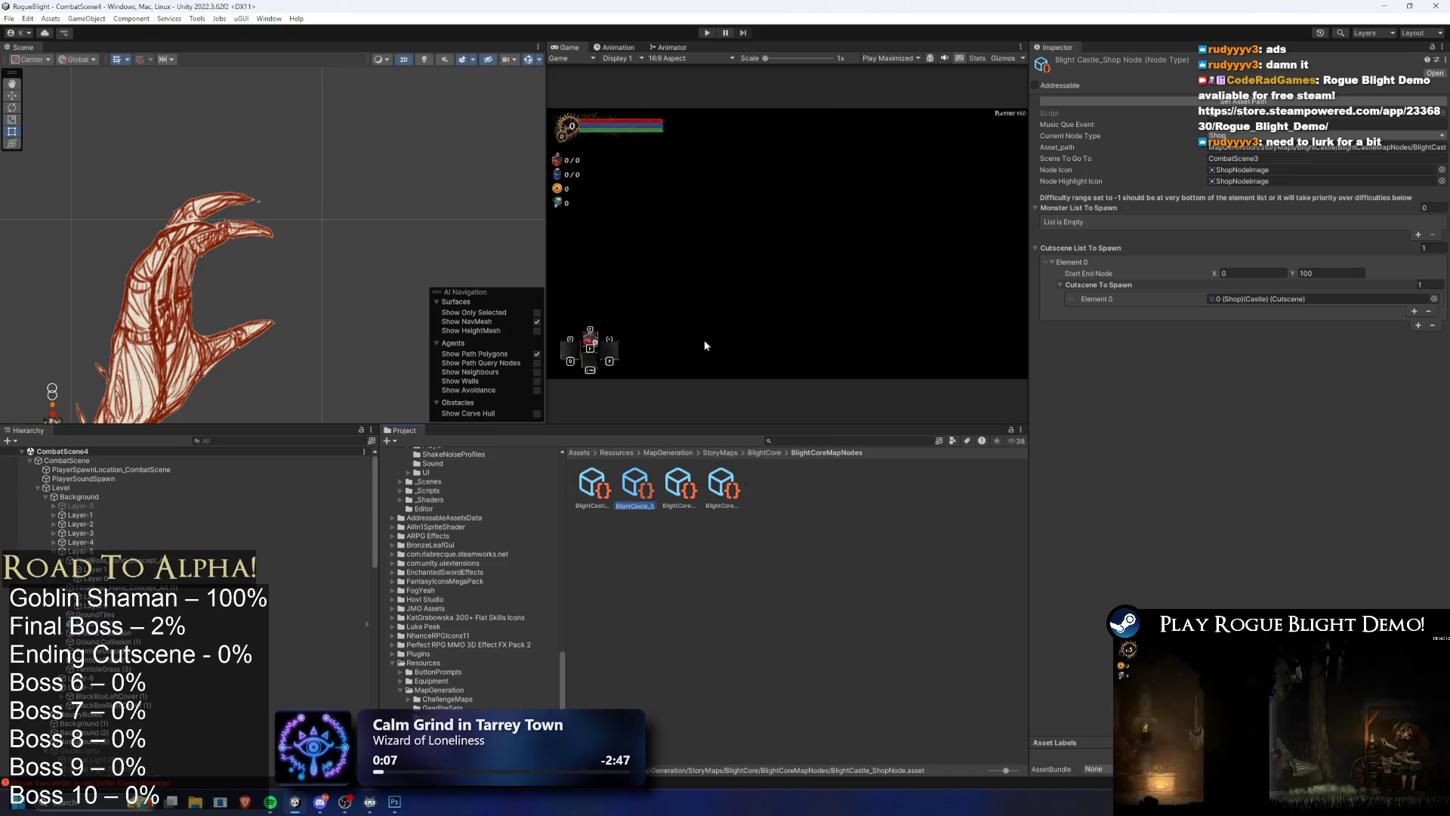
key(Left)
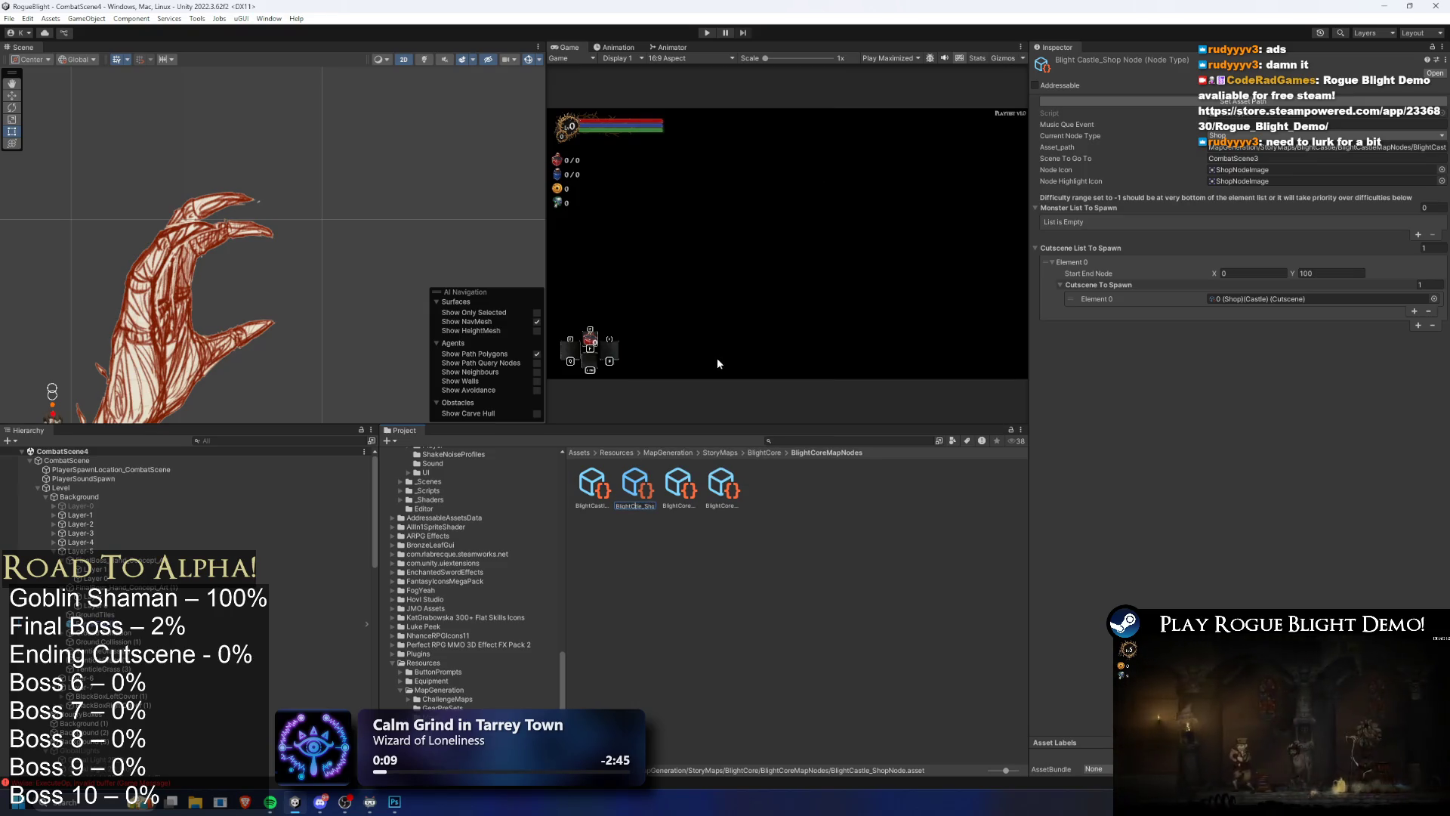
key(Delete)
key(Delete)
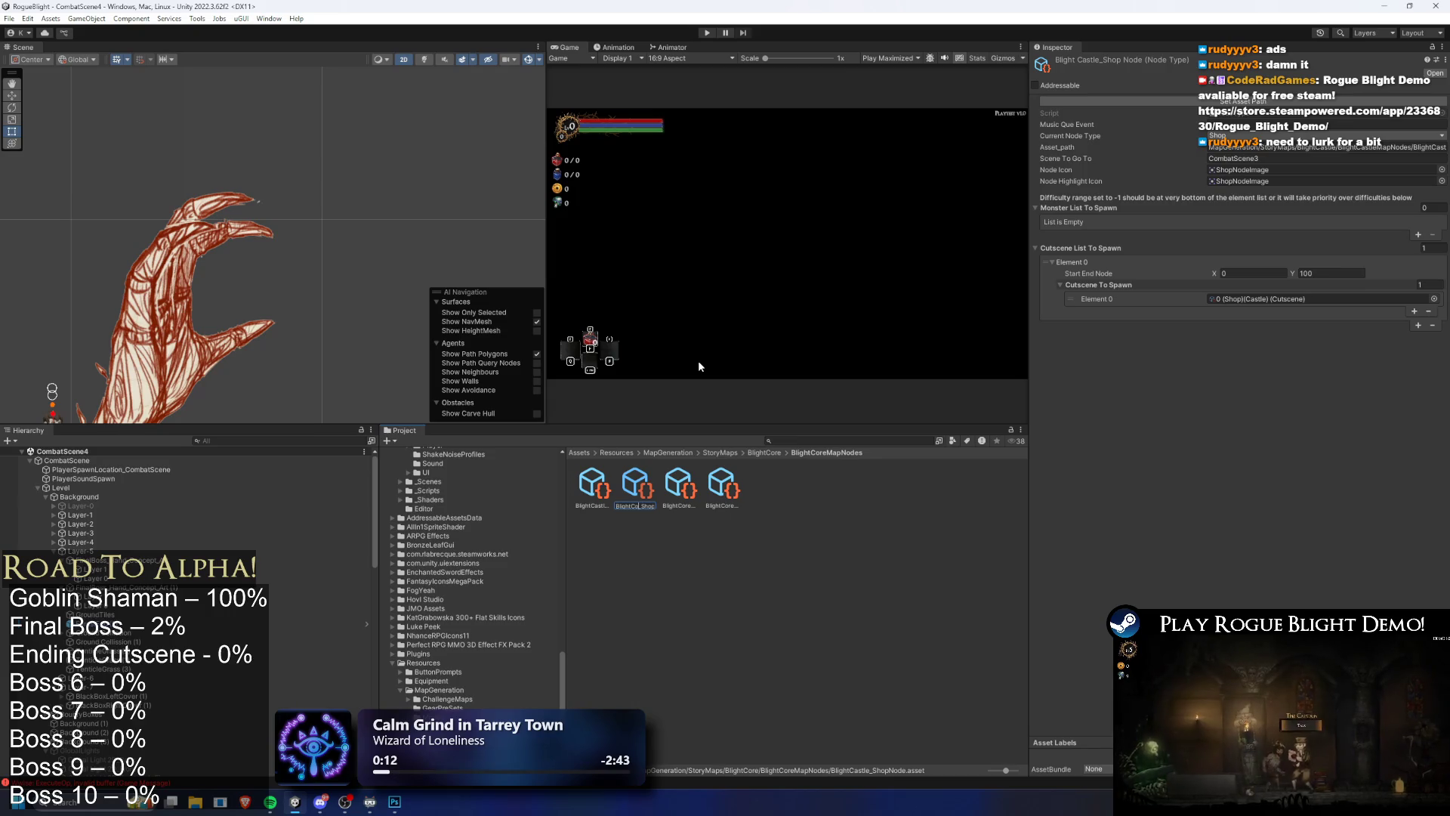
key(Return)
Step: Rename the Final Boss node asset to BlightCore_FinalBossNode
right_click(601, 483)
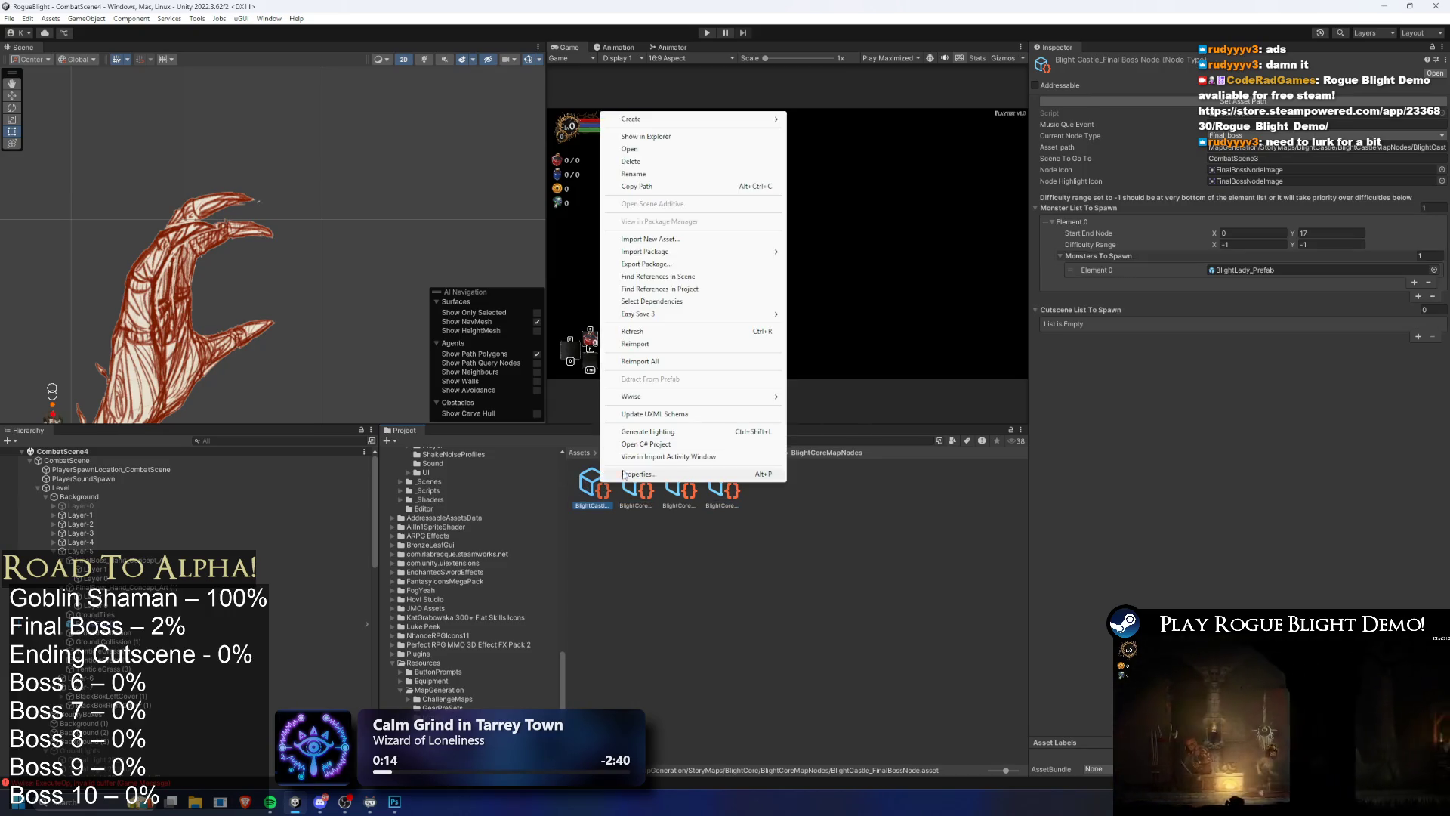
click(684, 174)
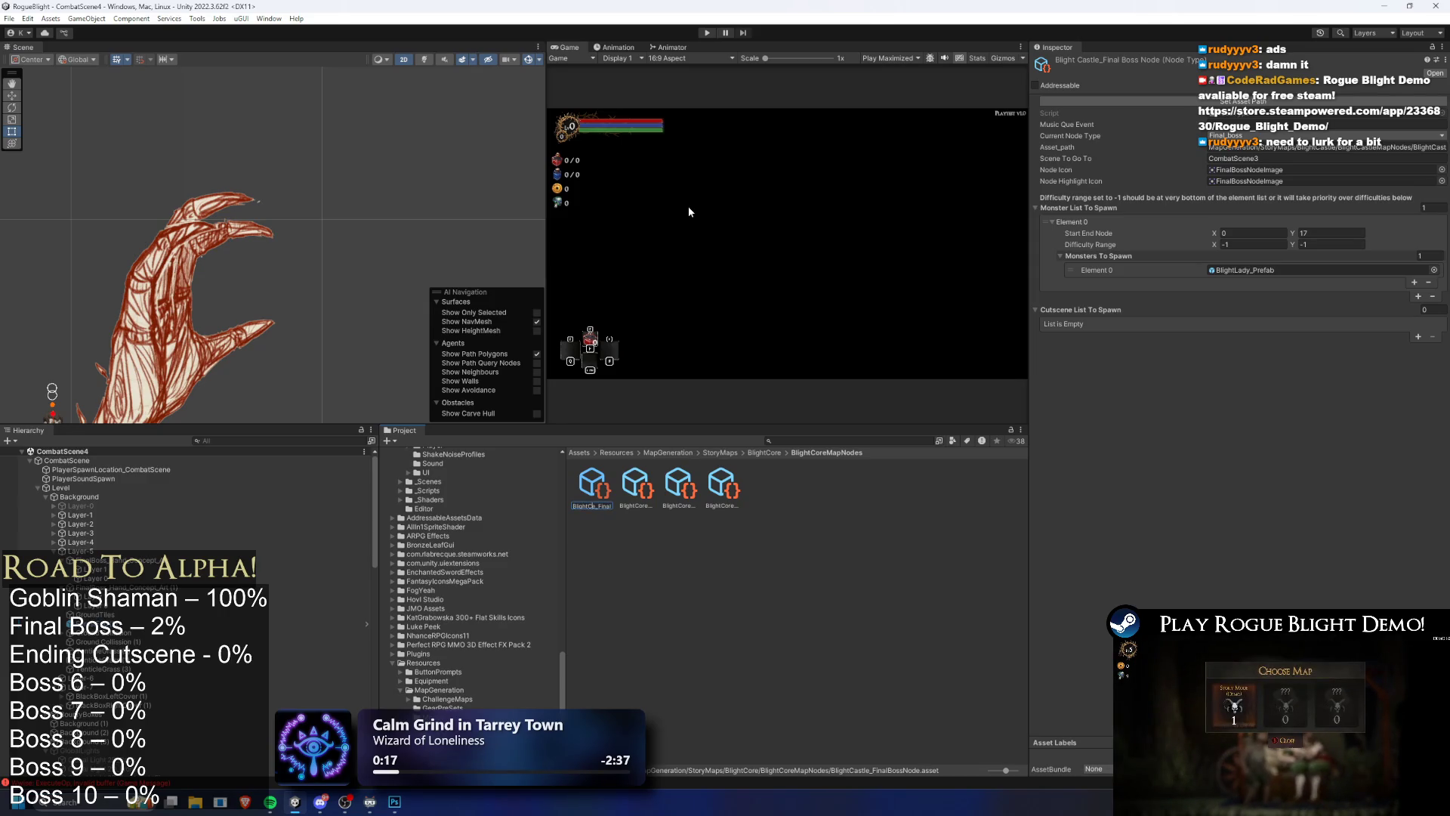
text(B)
key(Return)
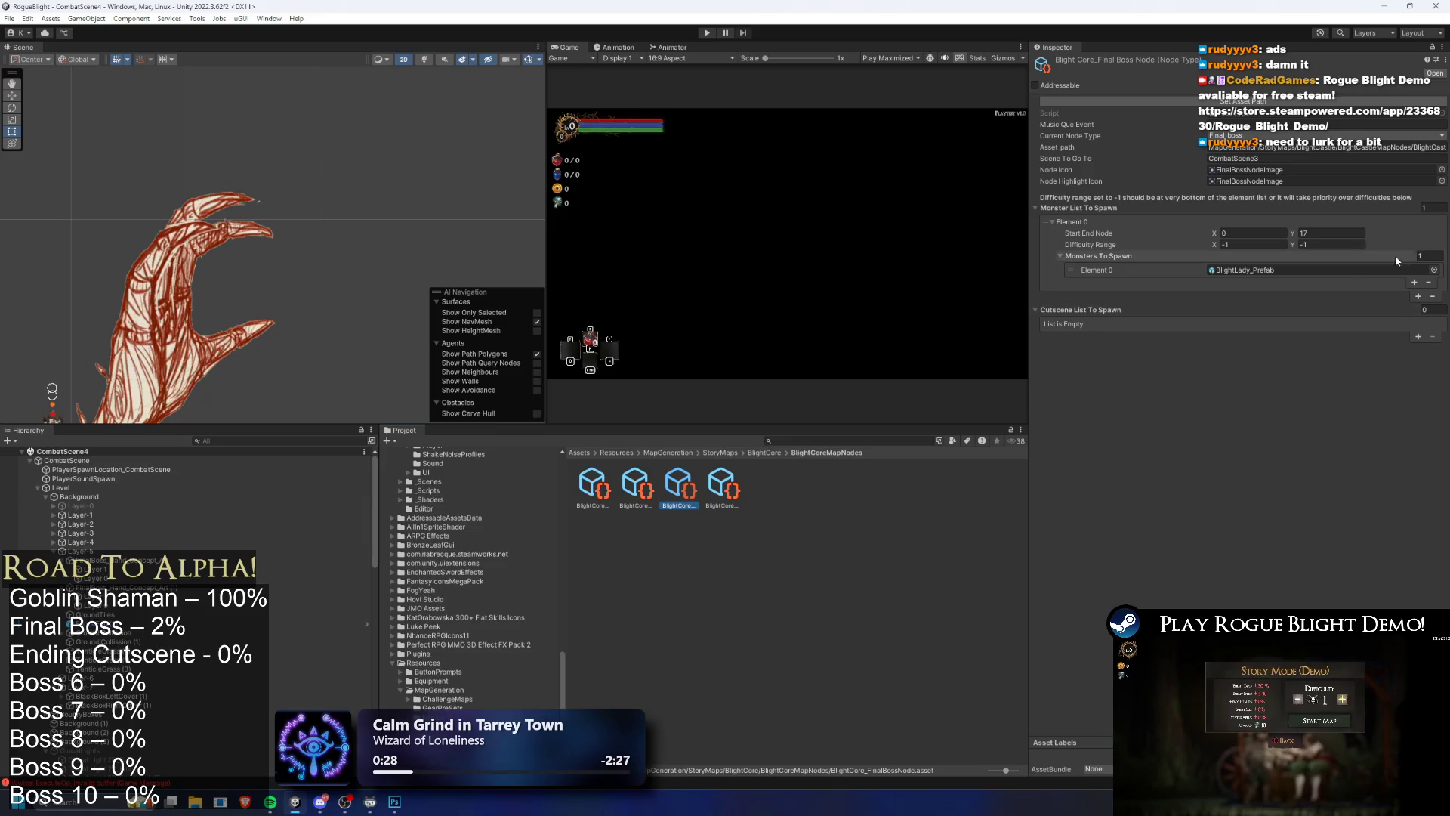
click(1433, 271)
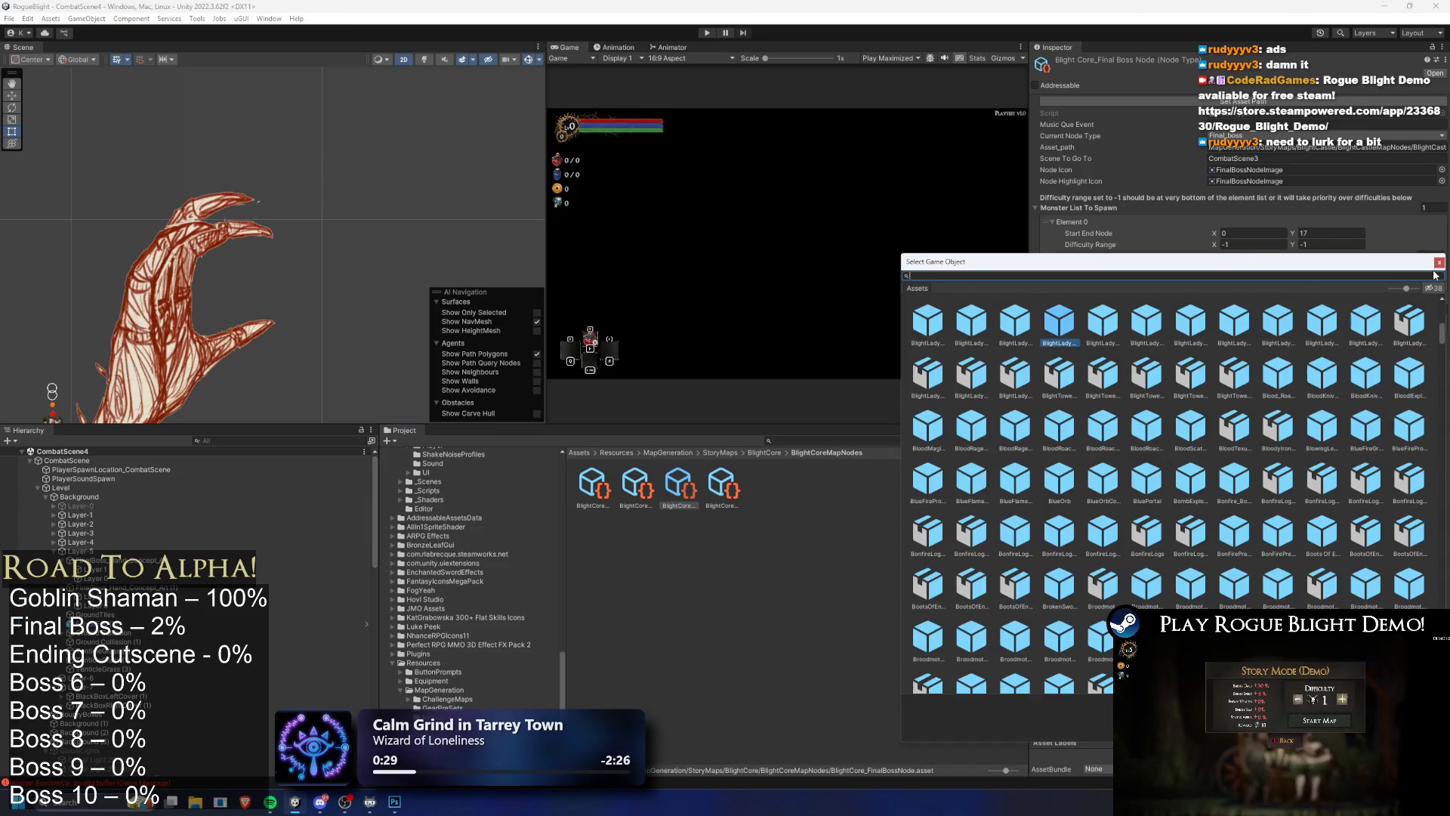
Step: Assign FinalBoss_Concept_Prefab to Element 0 and update the Blacksmith node's asset path
text(final boss)
double_click(1089, 321)
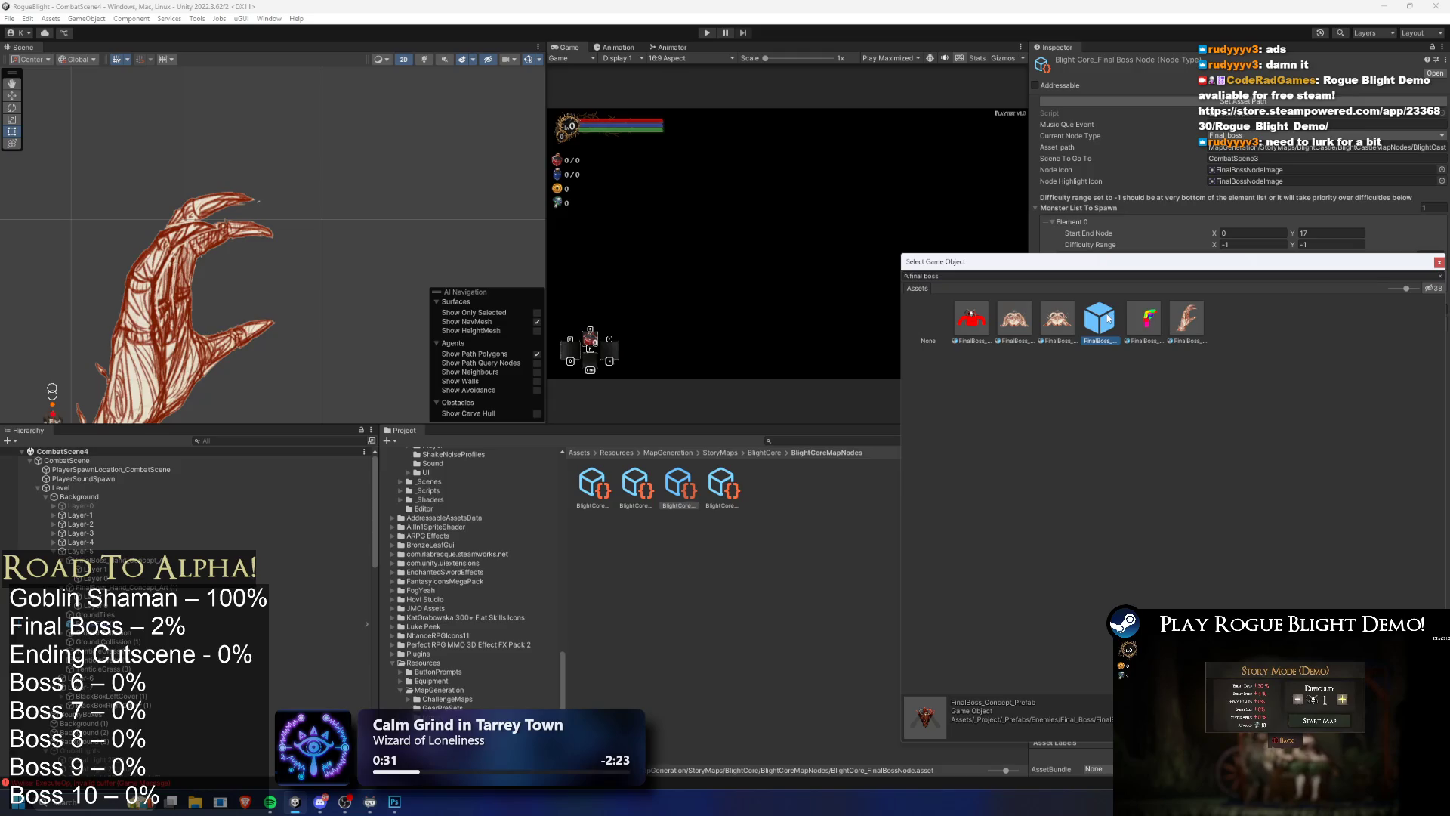
click(650, 487)
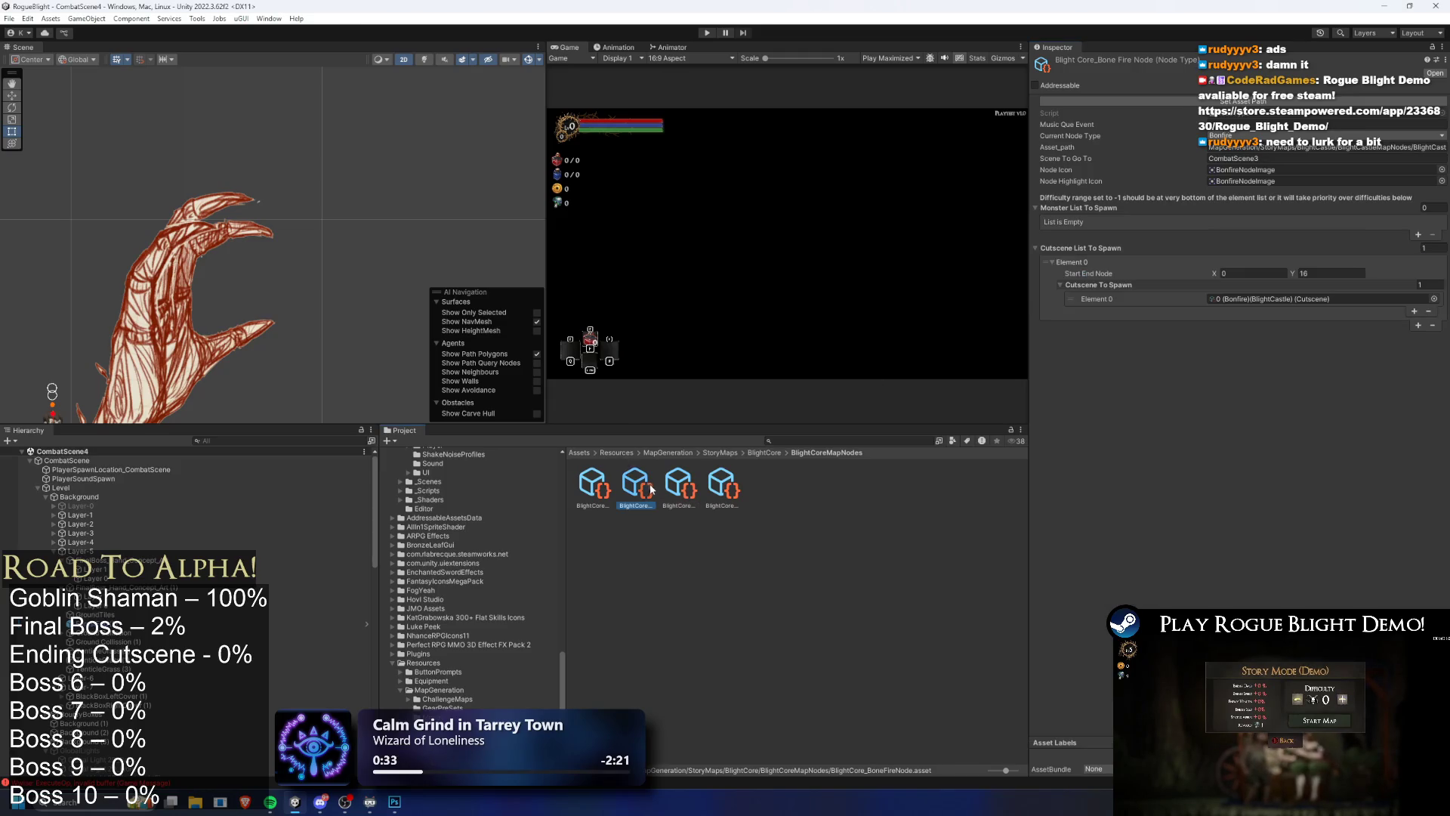
key(Left)
key(Right)
key(Left)
key(Right)
key(Left)
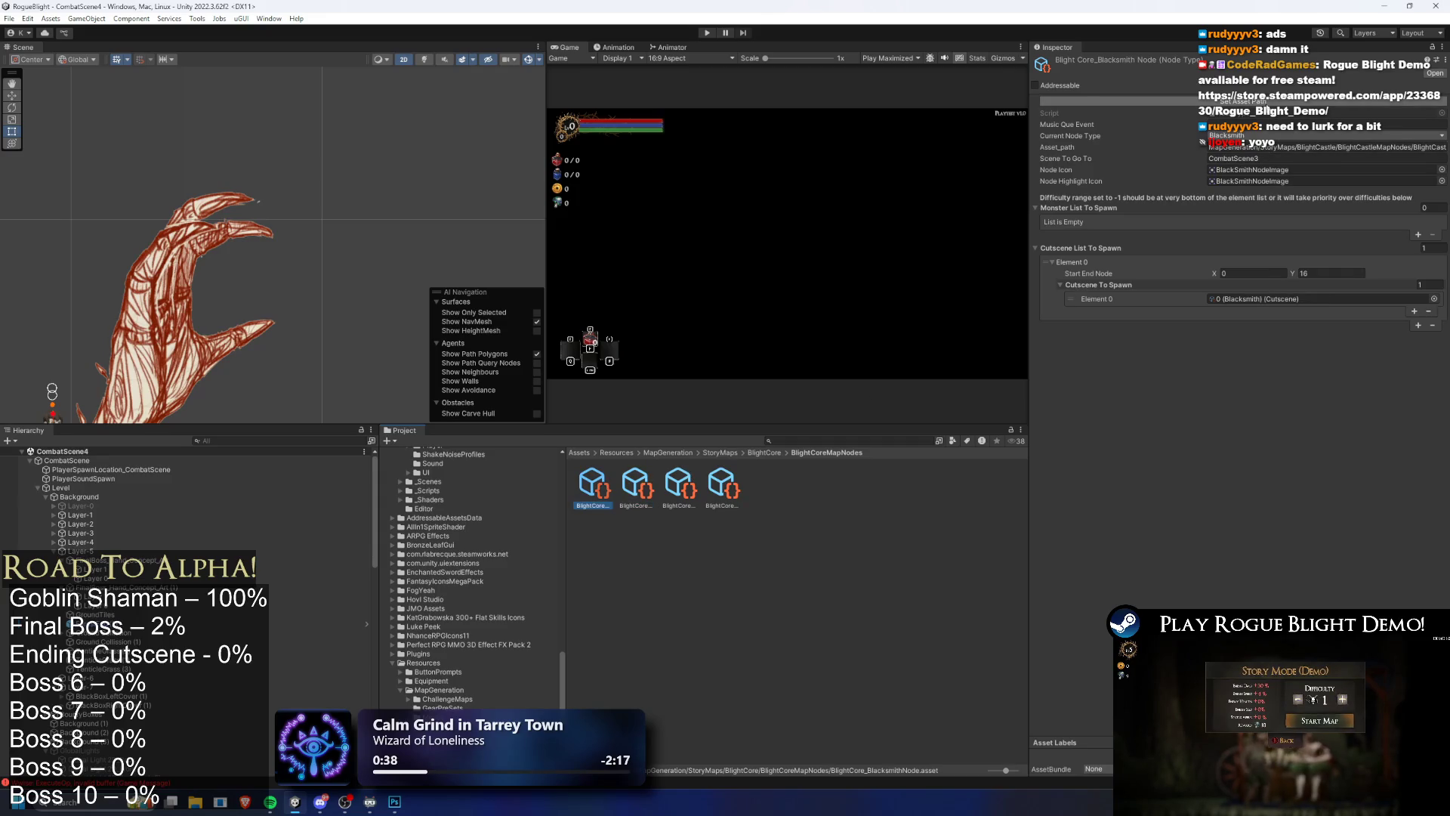
click(1267, 103)
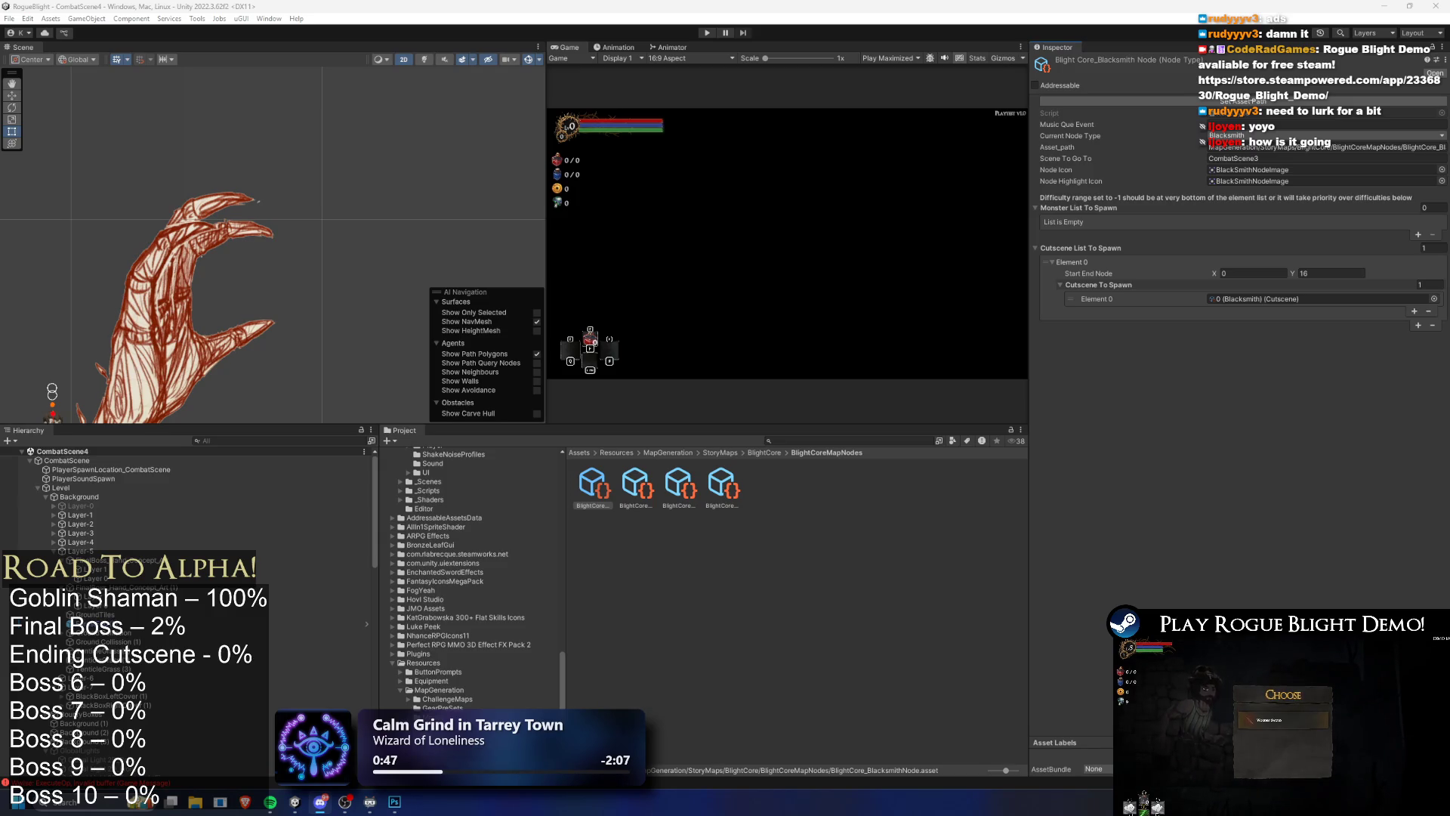
Step: Switch to the browser to look at the boss artwork
key(alt+Tab)
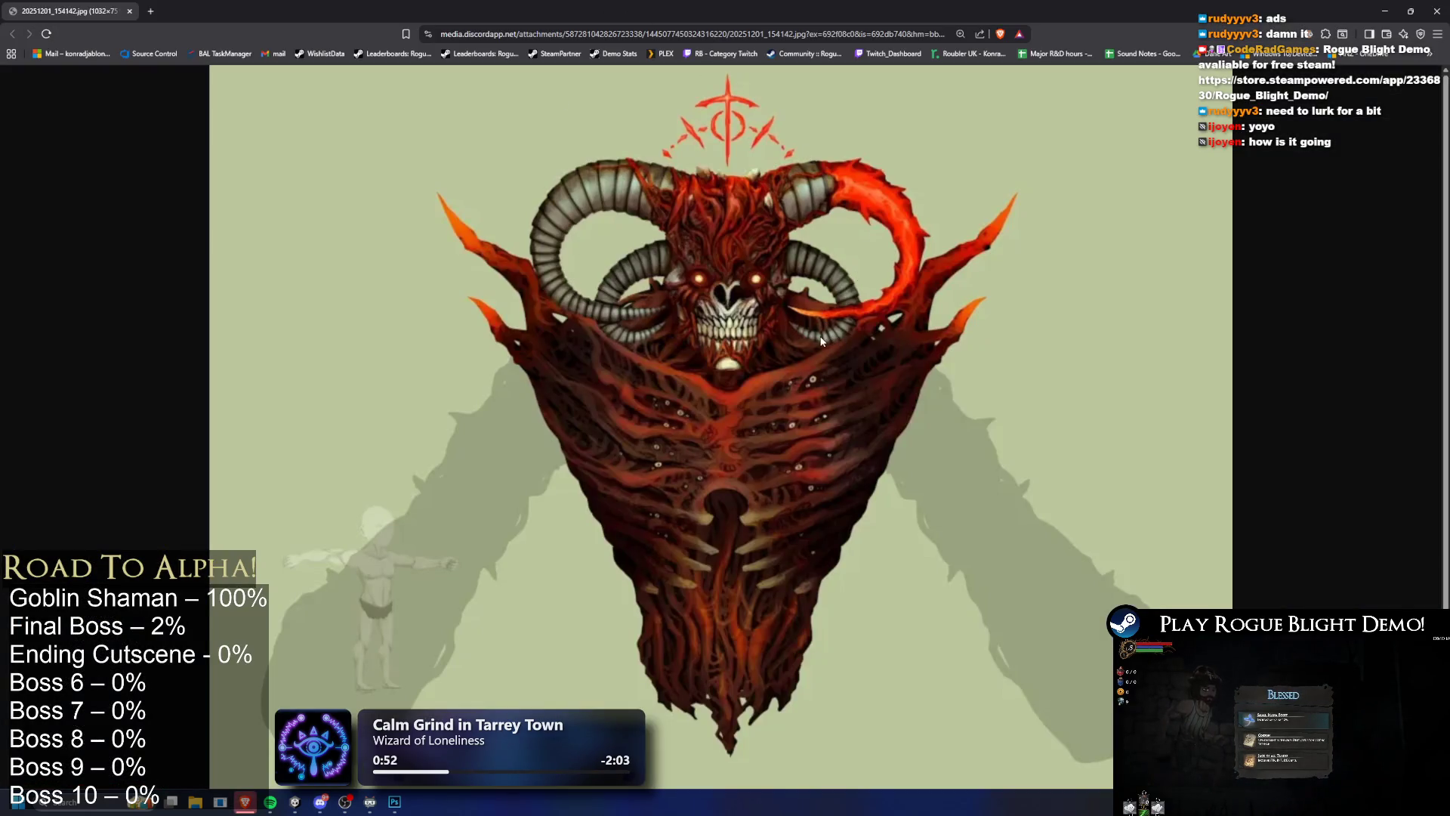
scroll(823, 338, up, 2)
scroll(704, 188, down, 2)
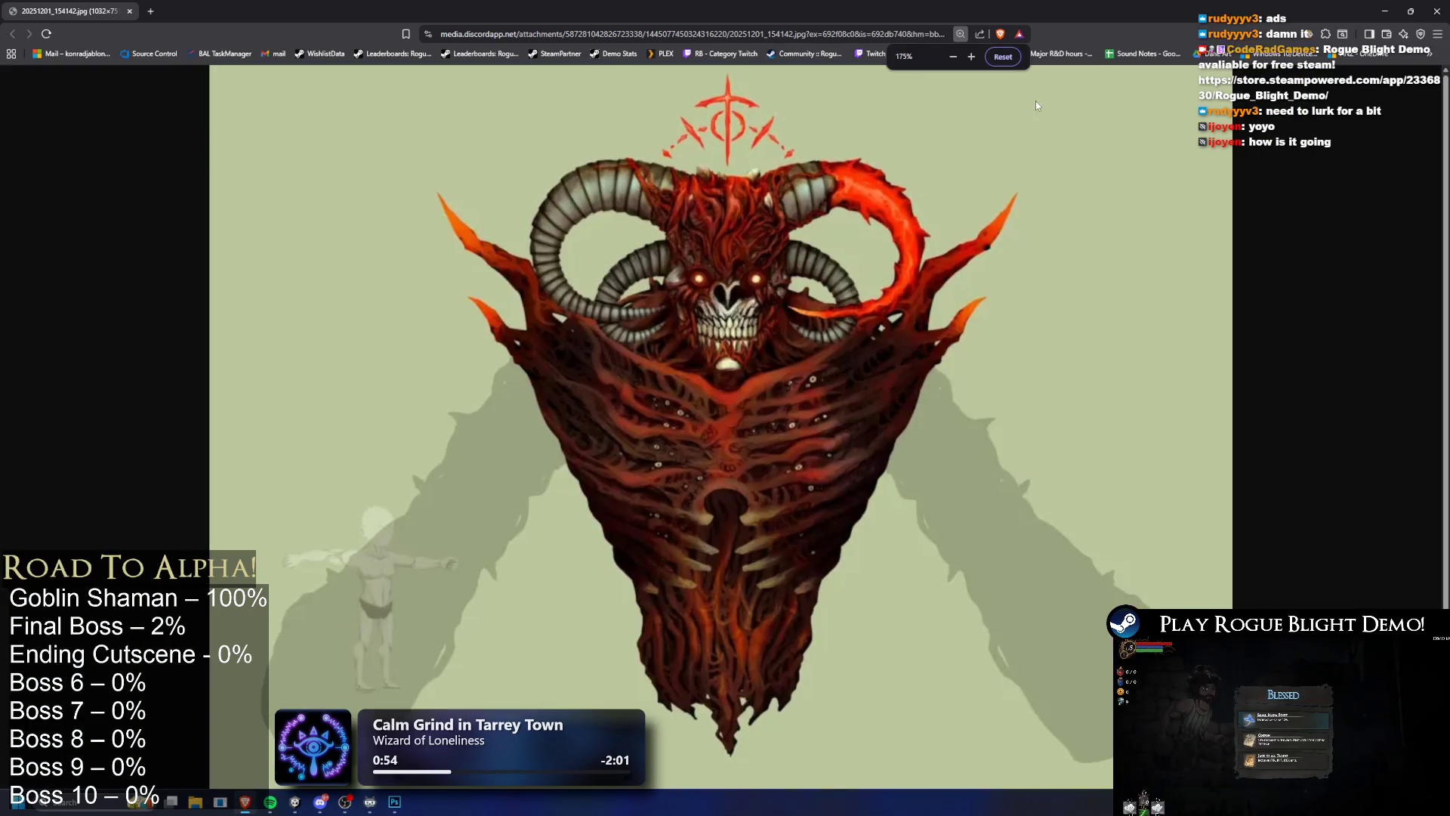
Step: Bring up the boss artwork in Photoshop and zoom in on the face and arm shadows
click(402, 807)
key(ctrl+plus)
key(ctrl+plus)
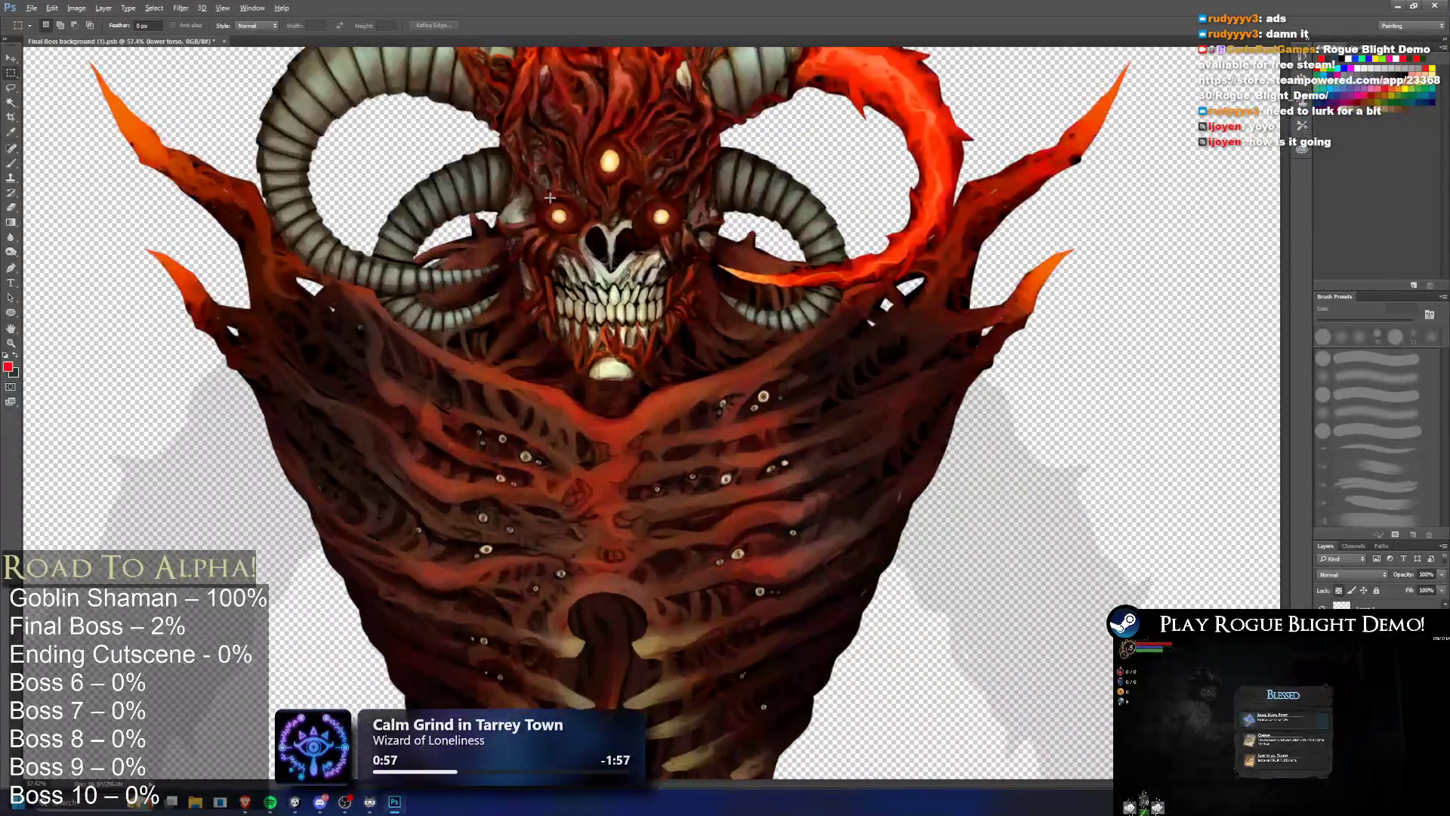
drag(549, 198, 586, 219)
scroll(639, 184, up, 5)
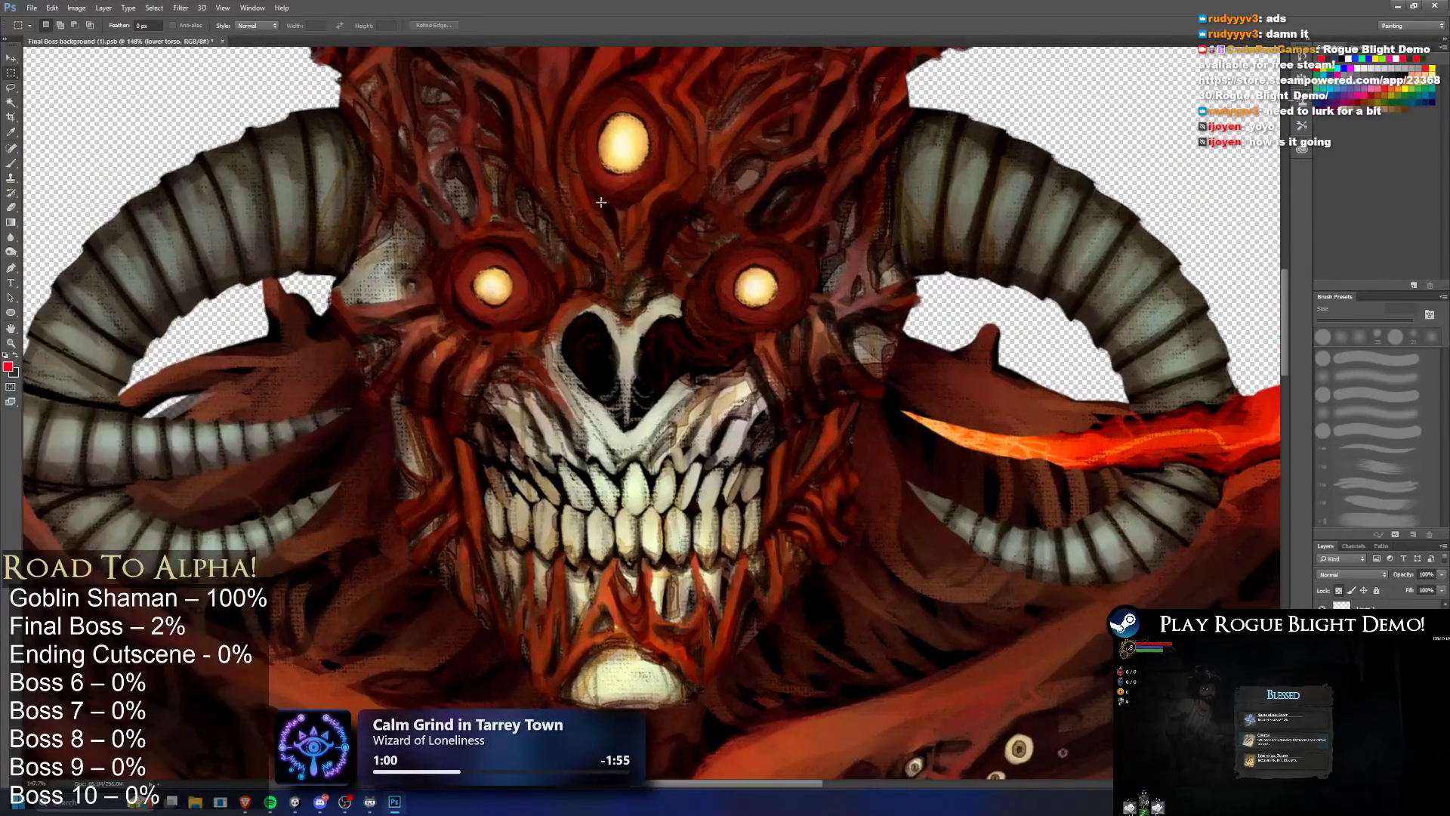
scroll(604, 204, down, 5)
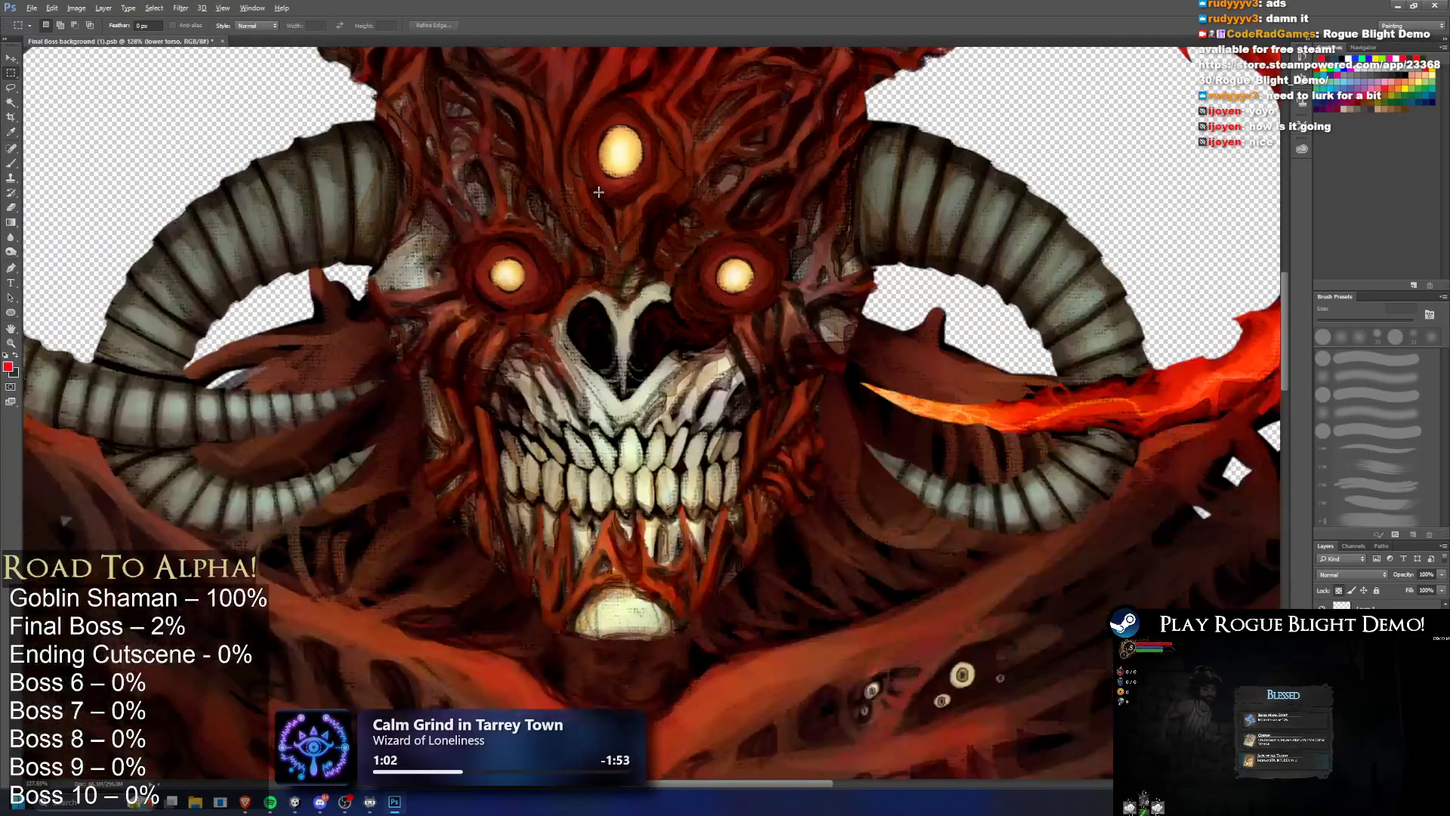
scroll(598, 197, down, 1)
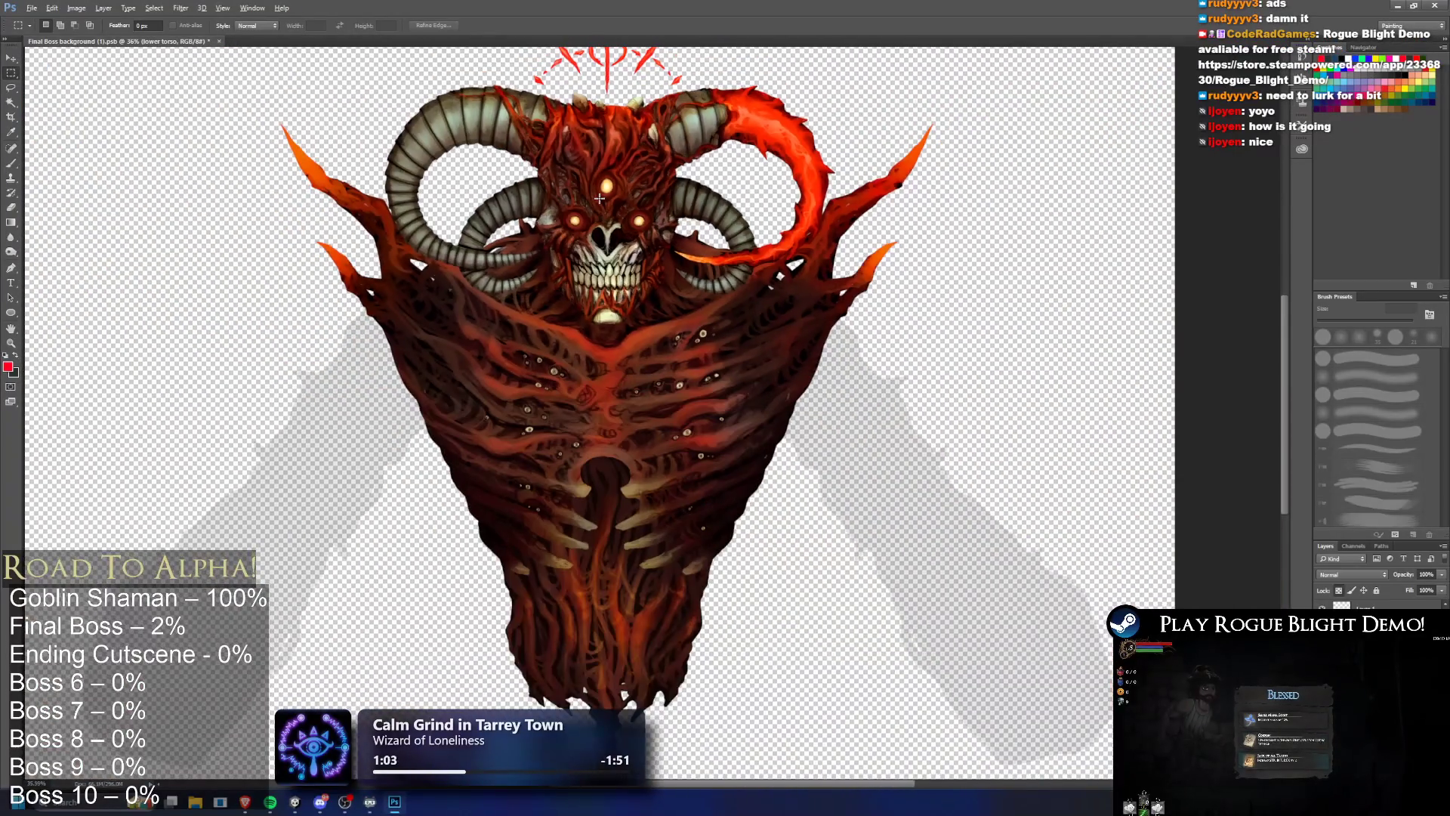
right_click(495, 338)
mouse_move(209, 363)
mouse_down()
mouse_move(268, 408)
mouse_move(348, 635)
mouse_up()
mouse_move(827, 342)
mouse_down()
mouse_move(940, 408)
mouse_move(1051, 539)
mouse_up()
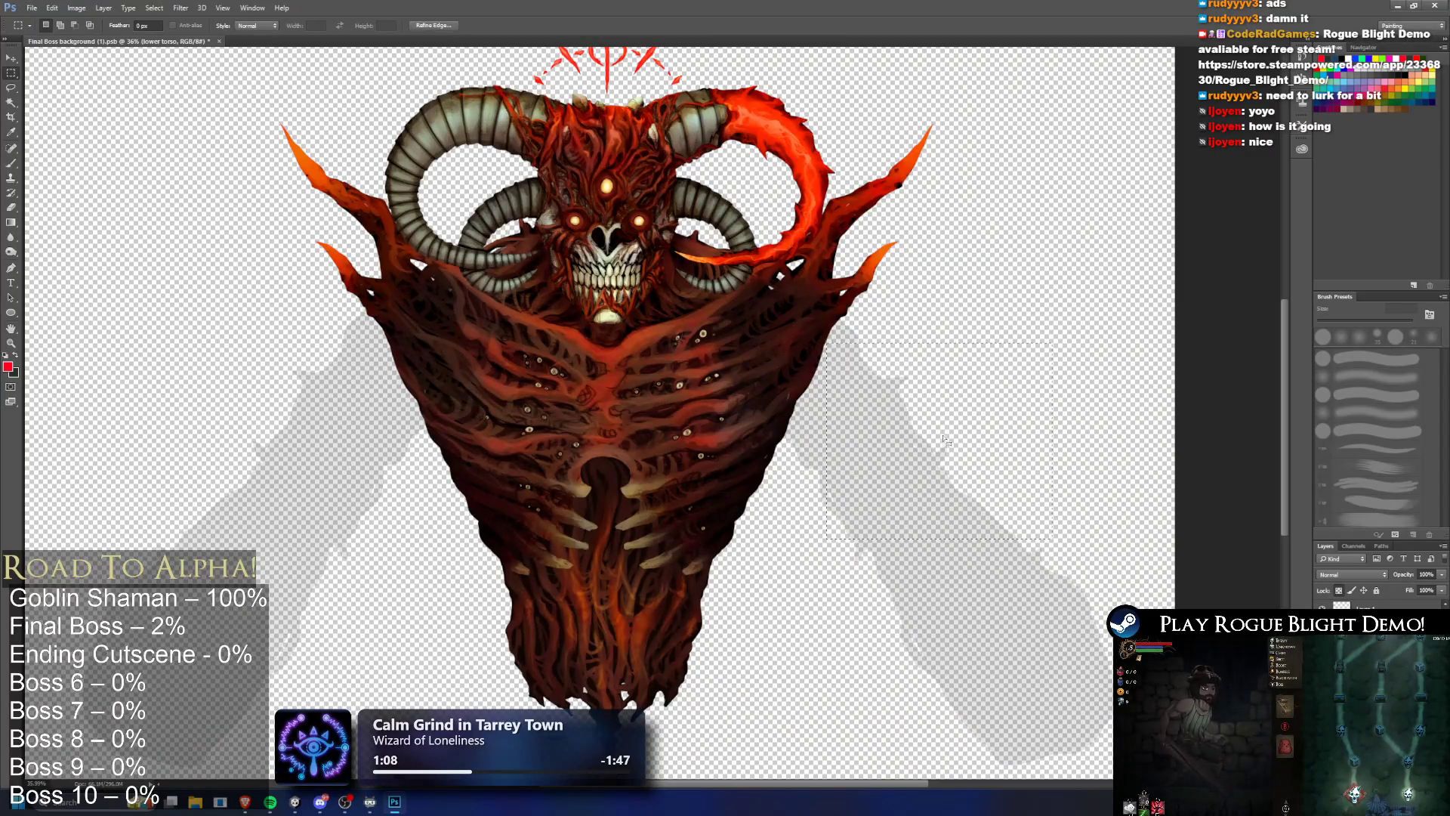
key(ctrl+d)
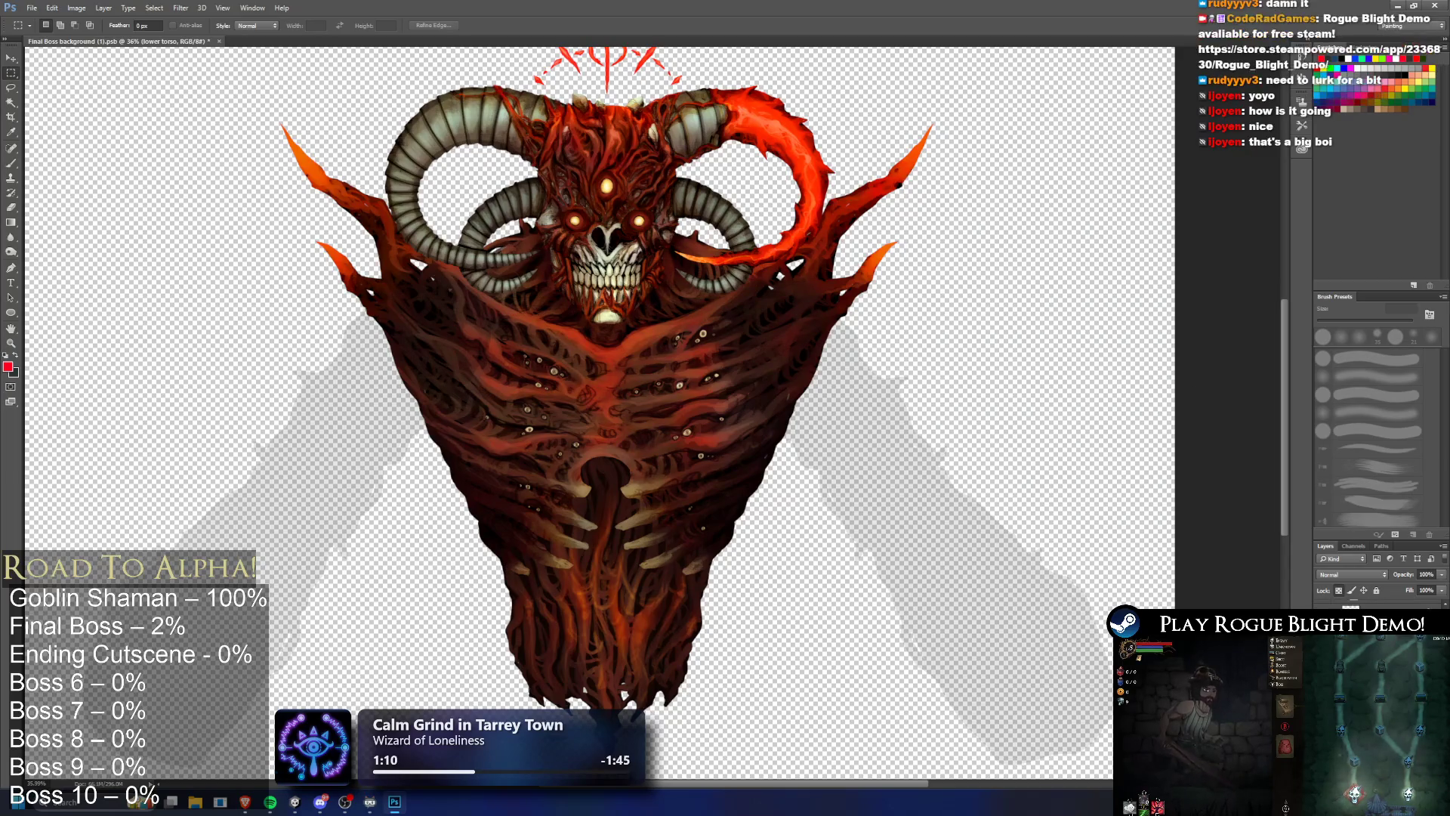
Step: Toggle the upper torso and upper head layers to check the eye and crown layers
key(alt+bracketleft)
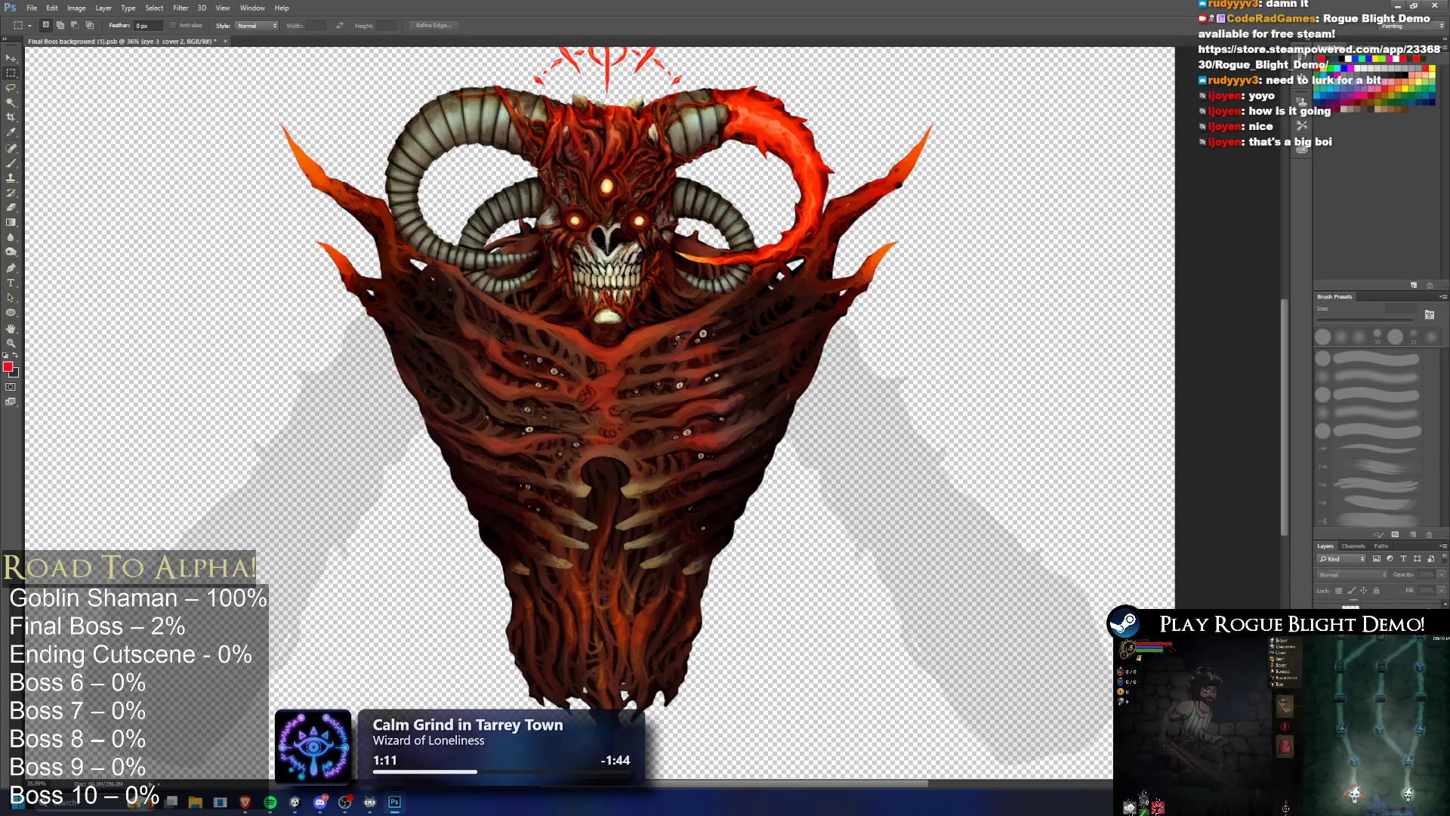
key(ctrl+comma)
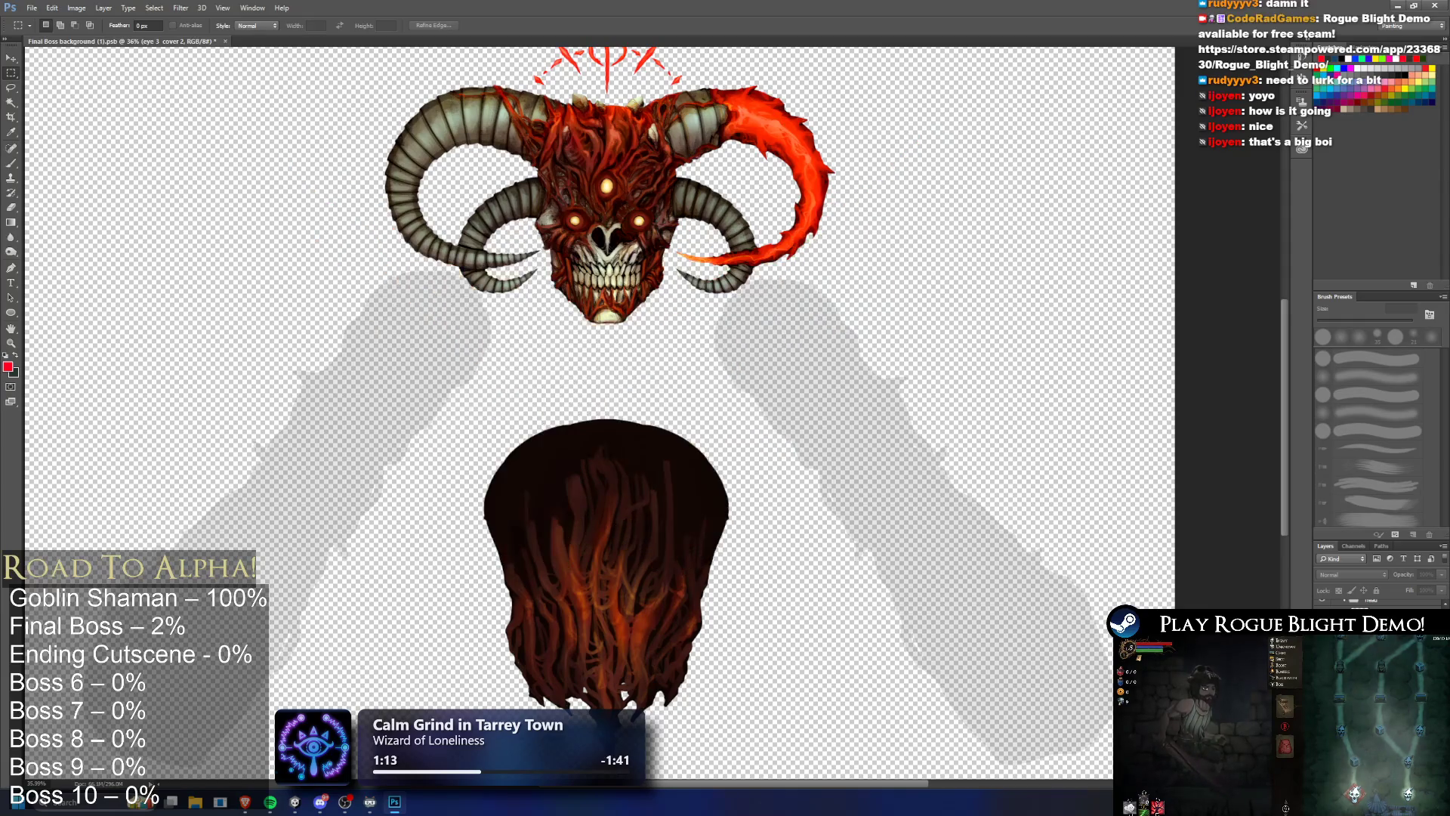
key(ctrl+comma)
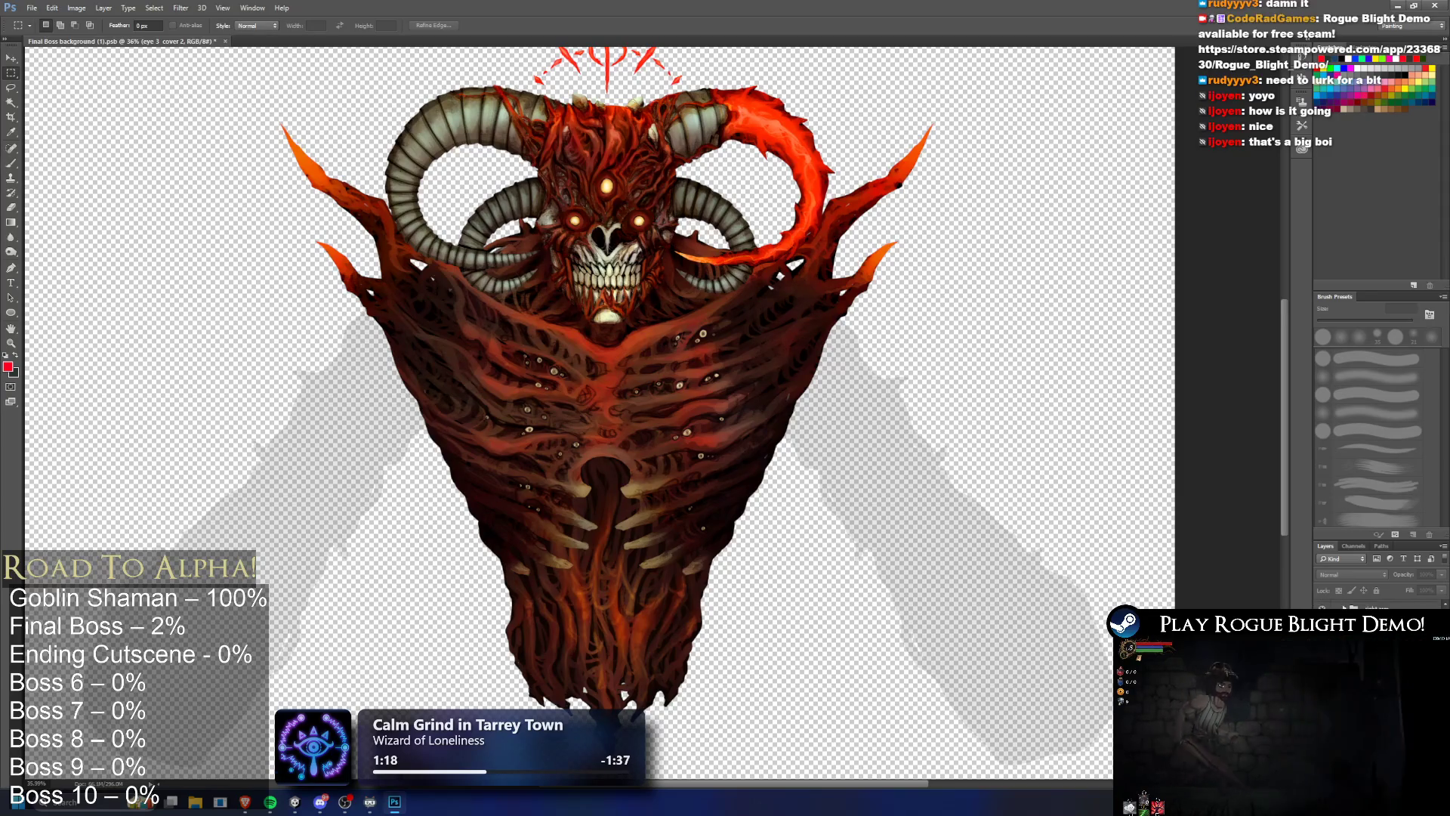
key(alt+bracketleft)
key(ctrl+comma)
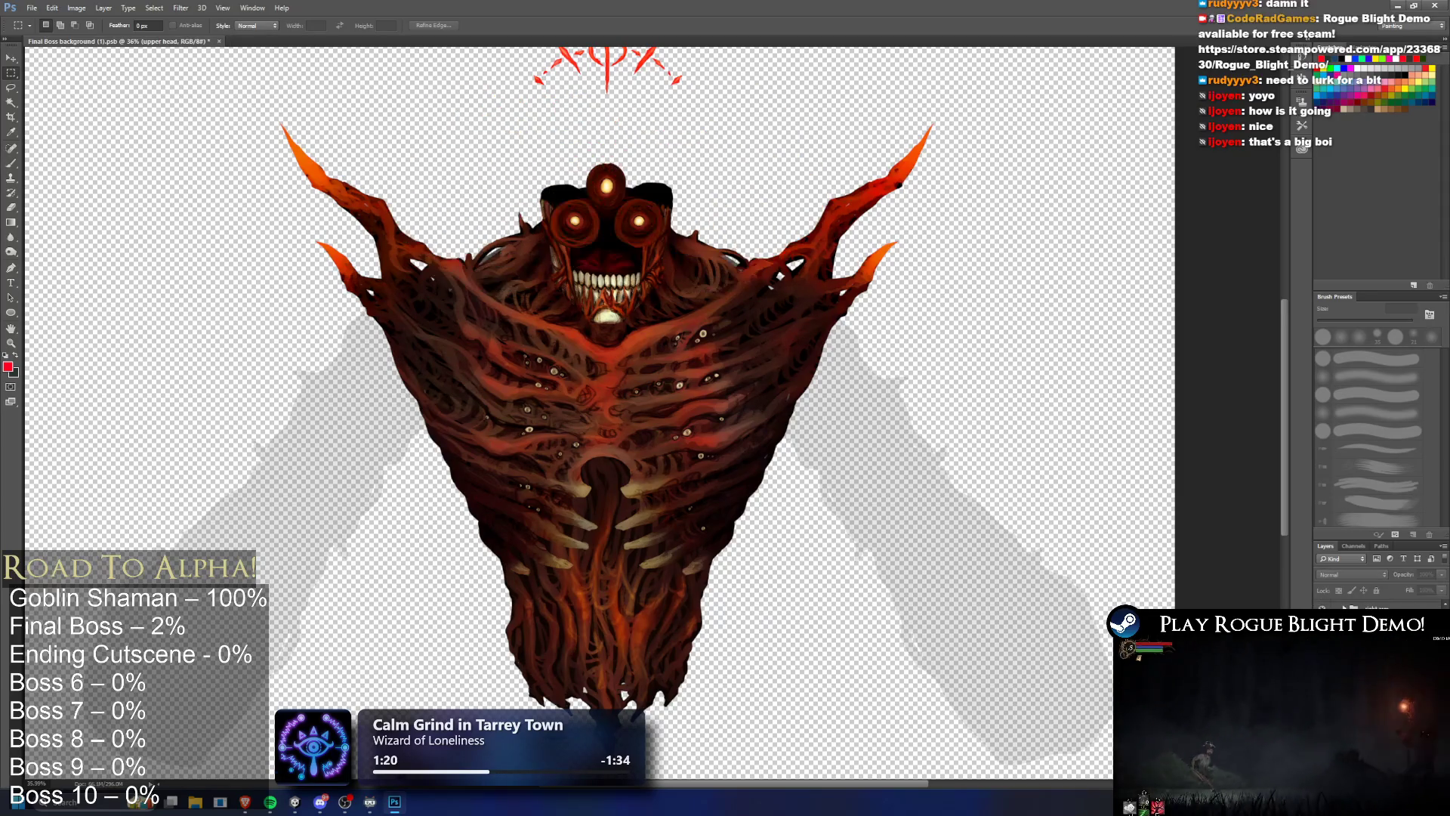
key(ctrl+comma)
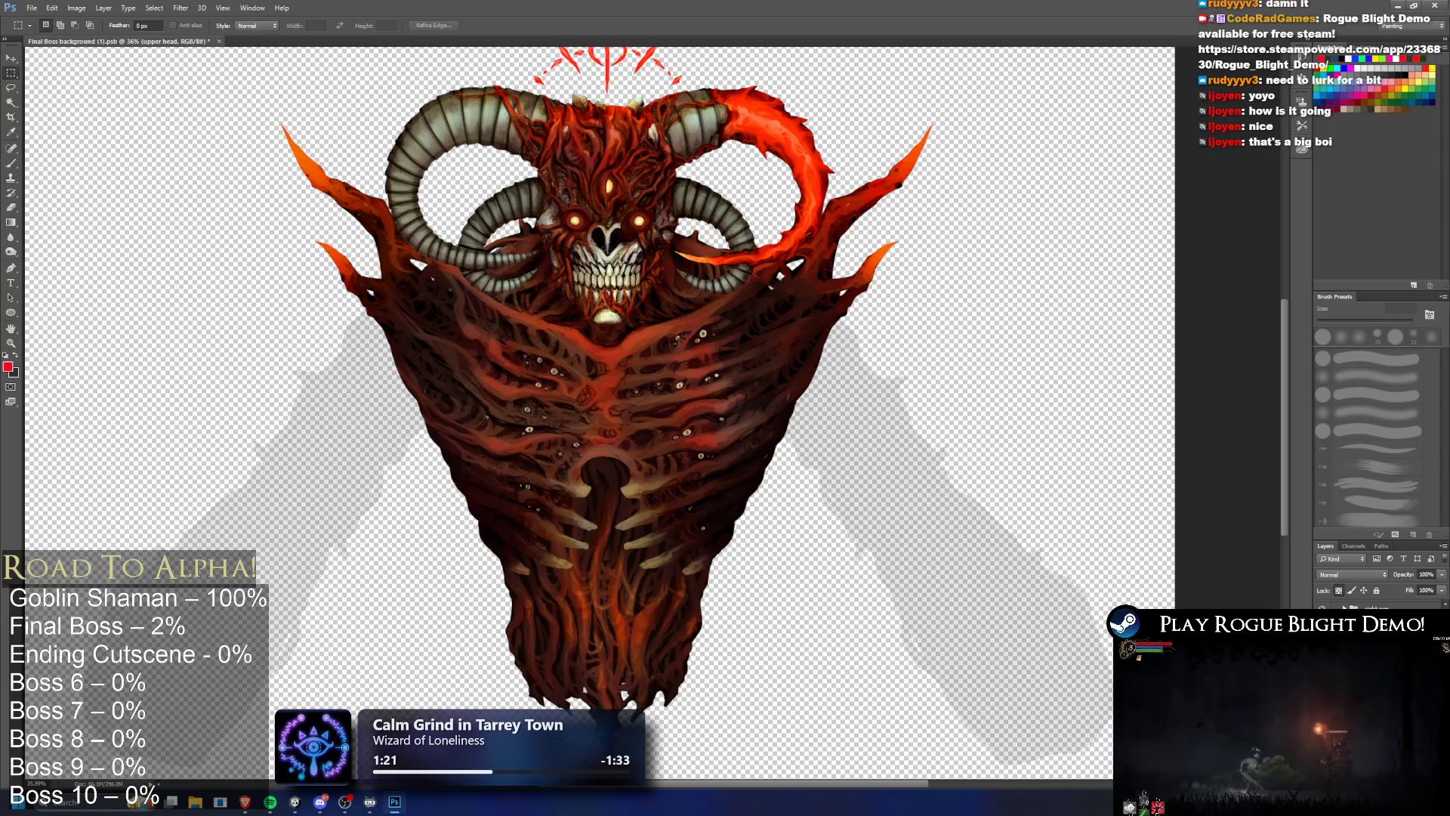
scroll(625, 188, up, 5)
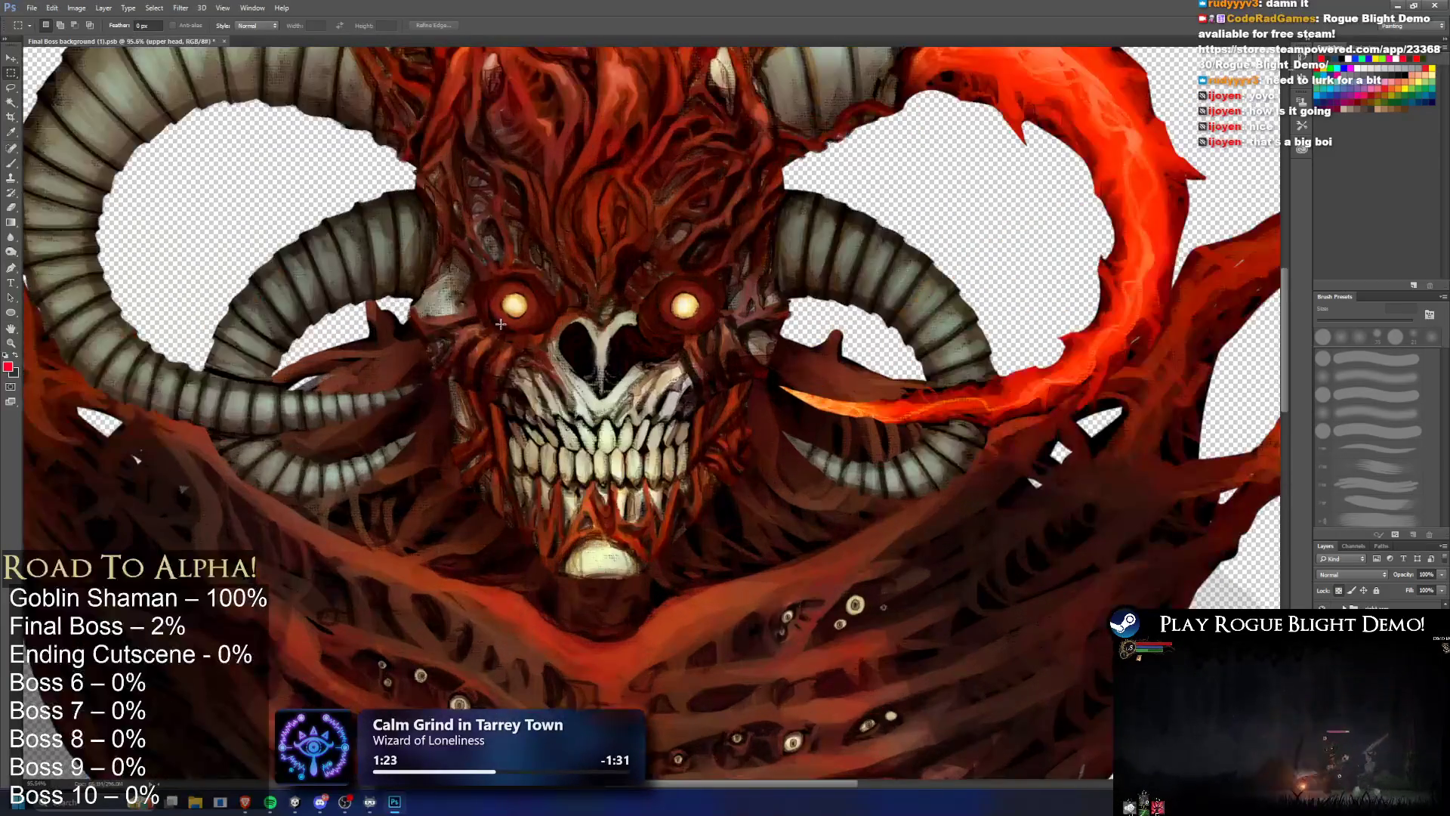
key(ctrl+alt+a)
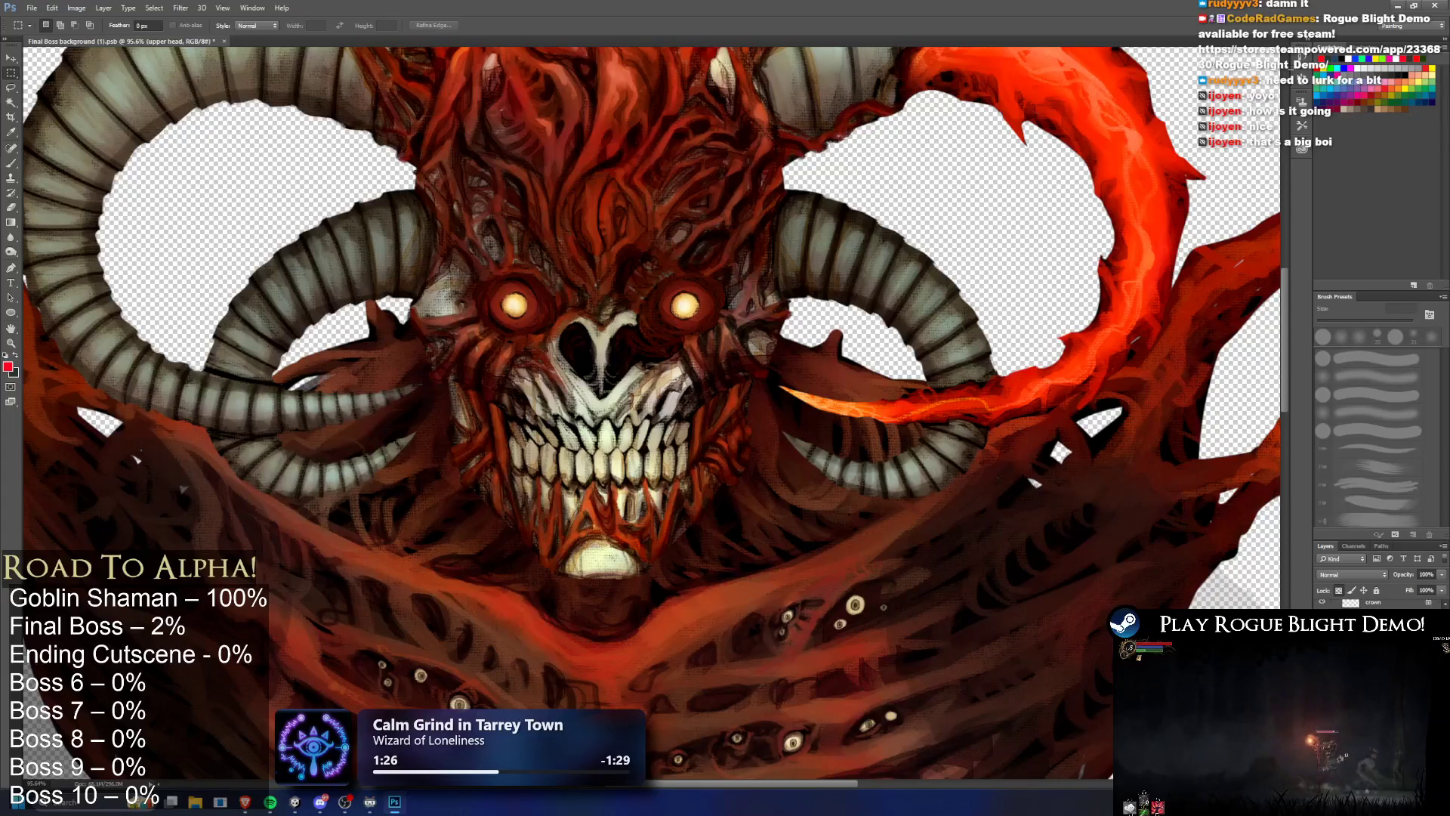
Step: Try shifting the eye area with Free Transform, then discard it and fit the artwork on screen
key(ctrl+t)
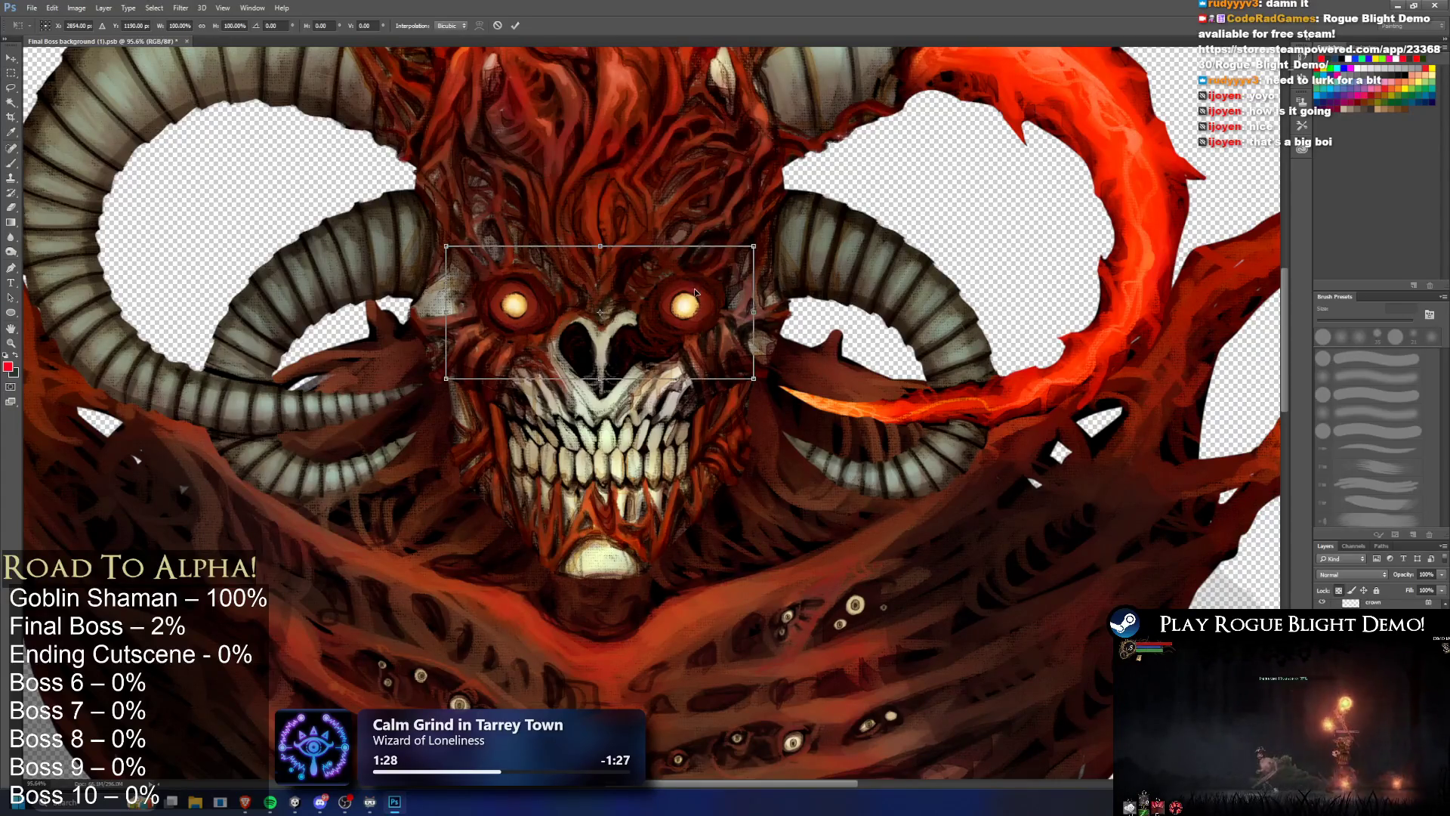
mouse_move(672, 302)
mouse_down()
mouse_move(697, 307)
mouse_move(681, 294)
mouse_up()
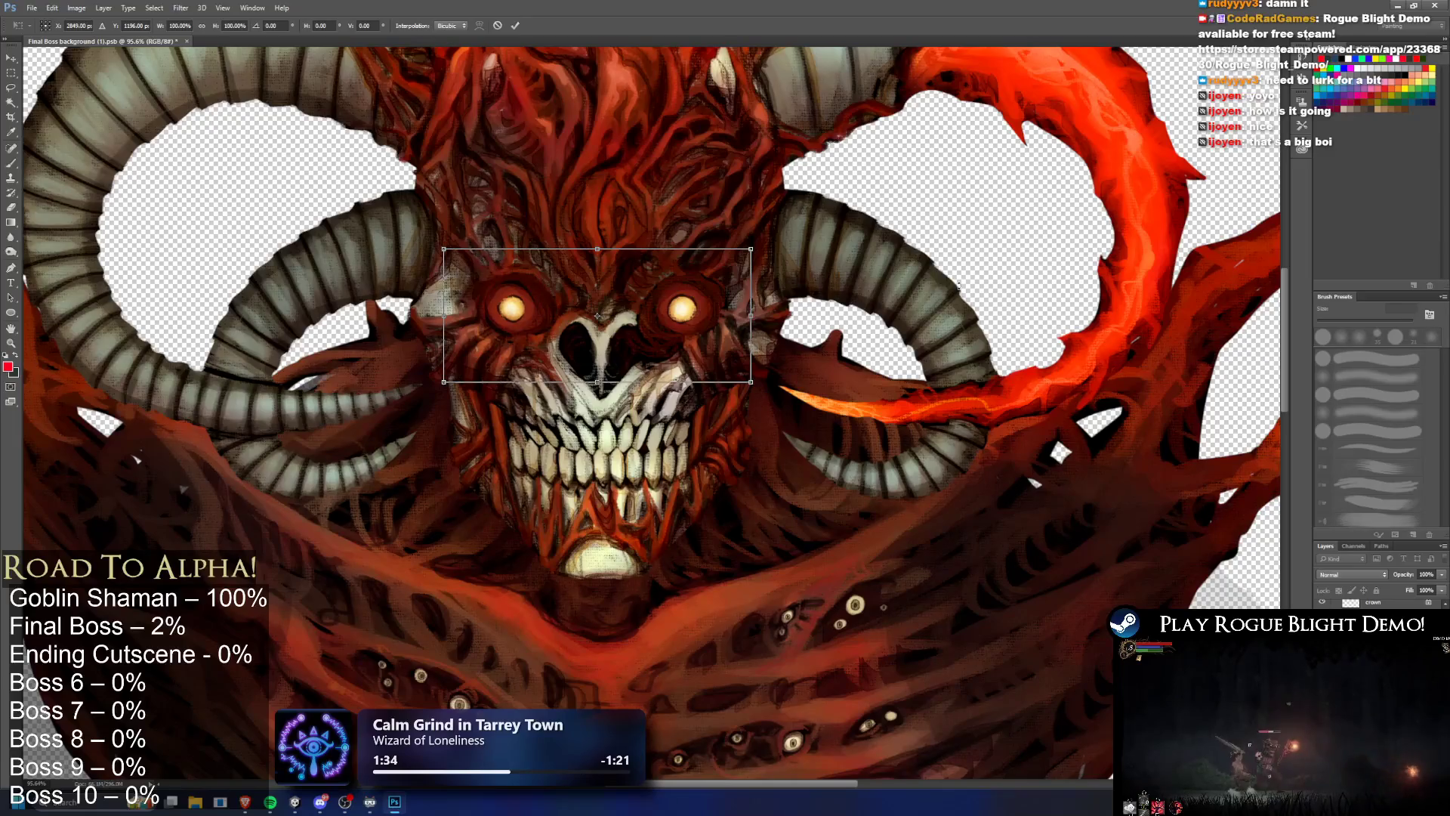
click(11, 90)
click(810, 291)
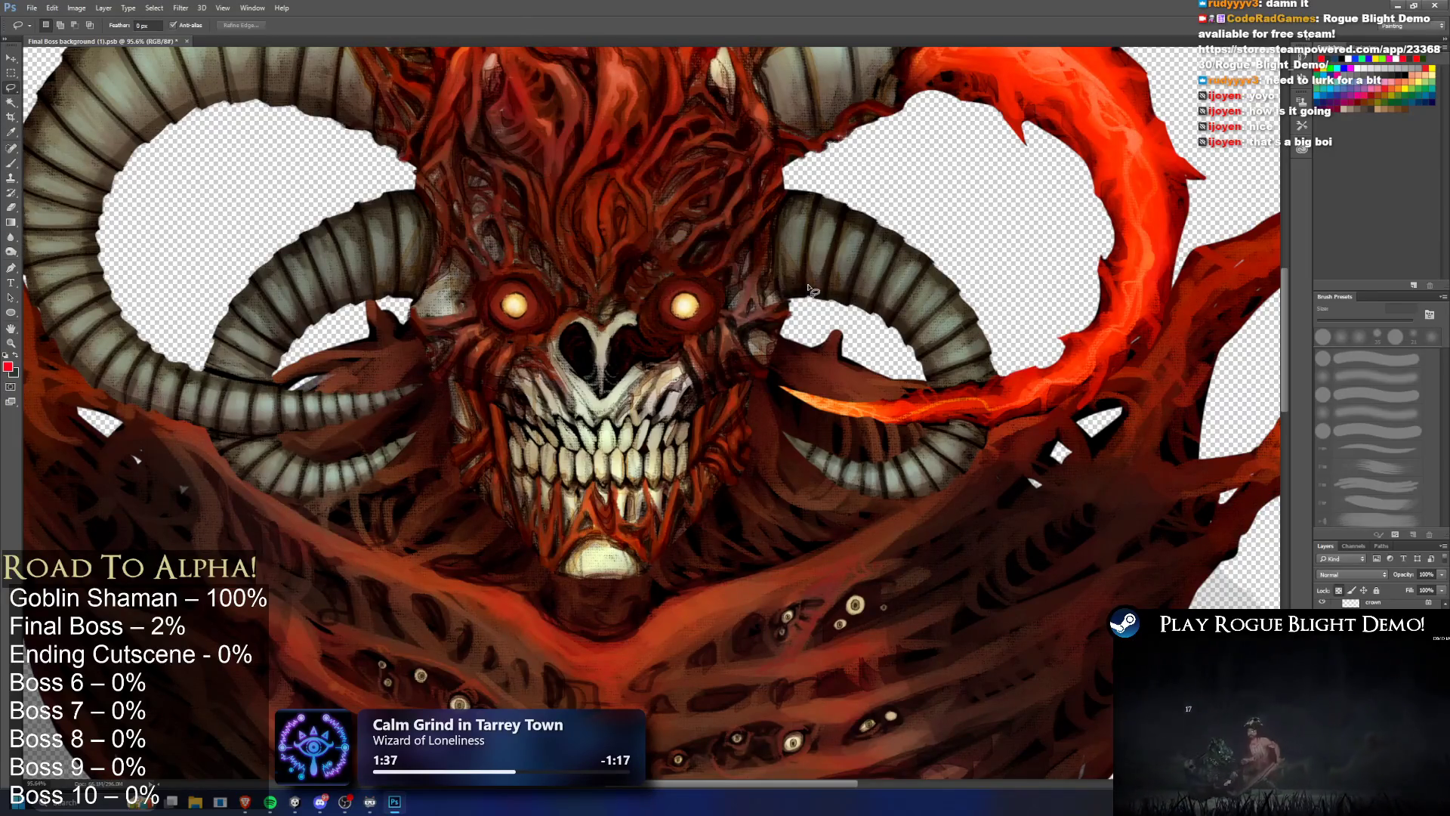
key(ctrl+0)
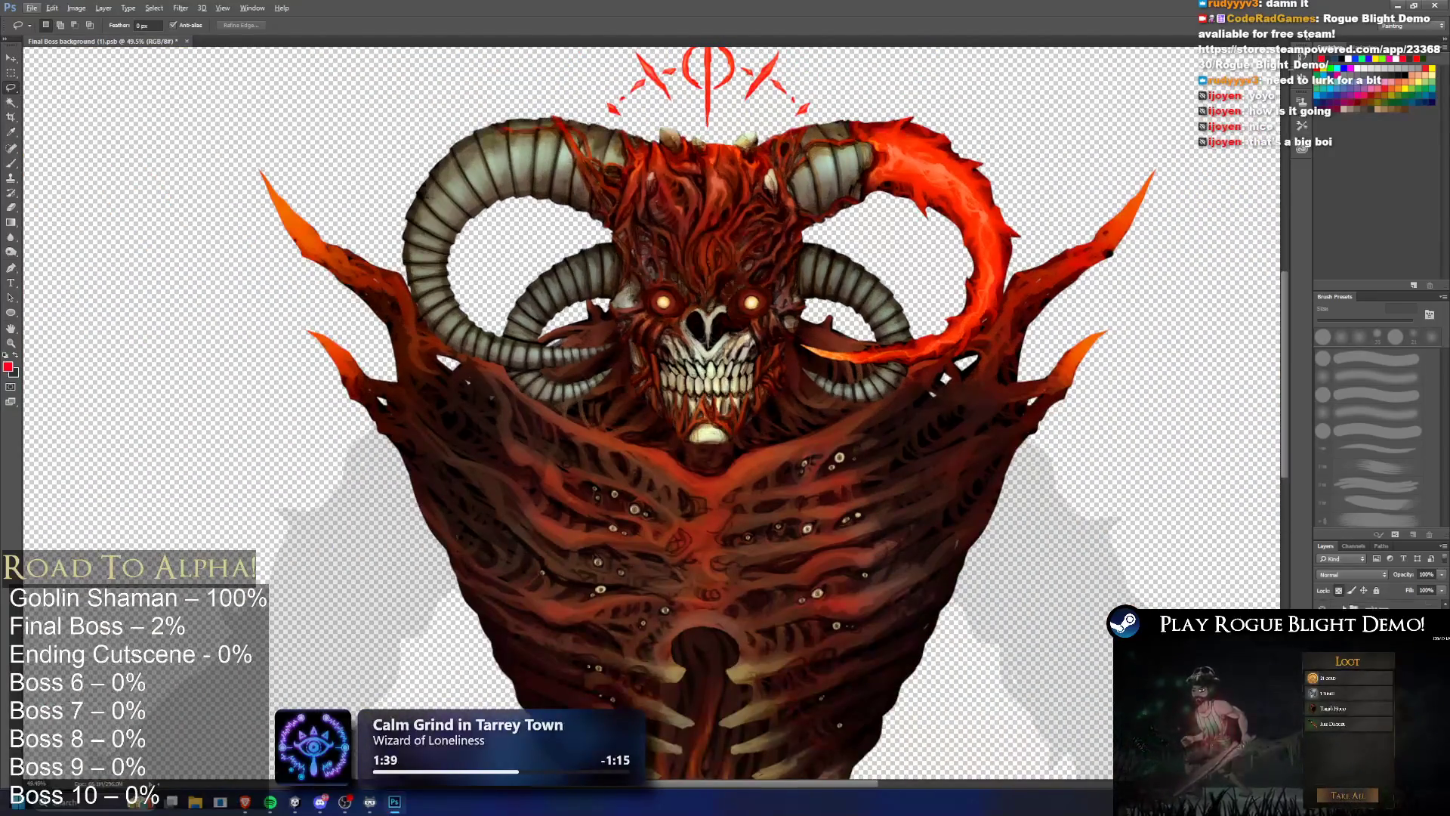
Step: Drag the Jaw layer downward with the Move tool to open the mouth wide
ctrl+click(808, 384)
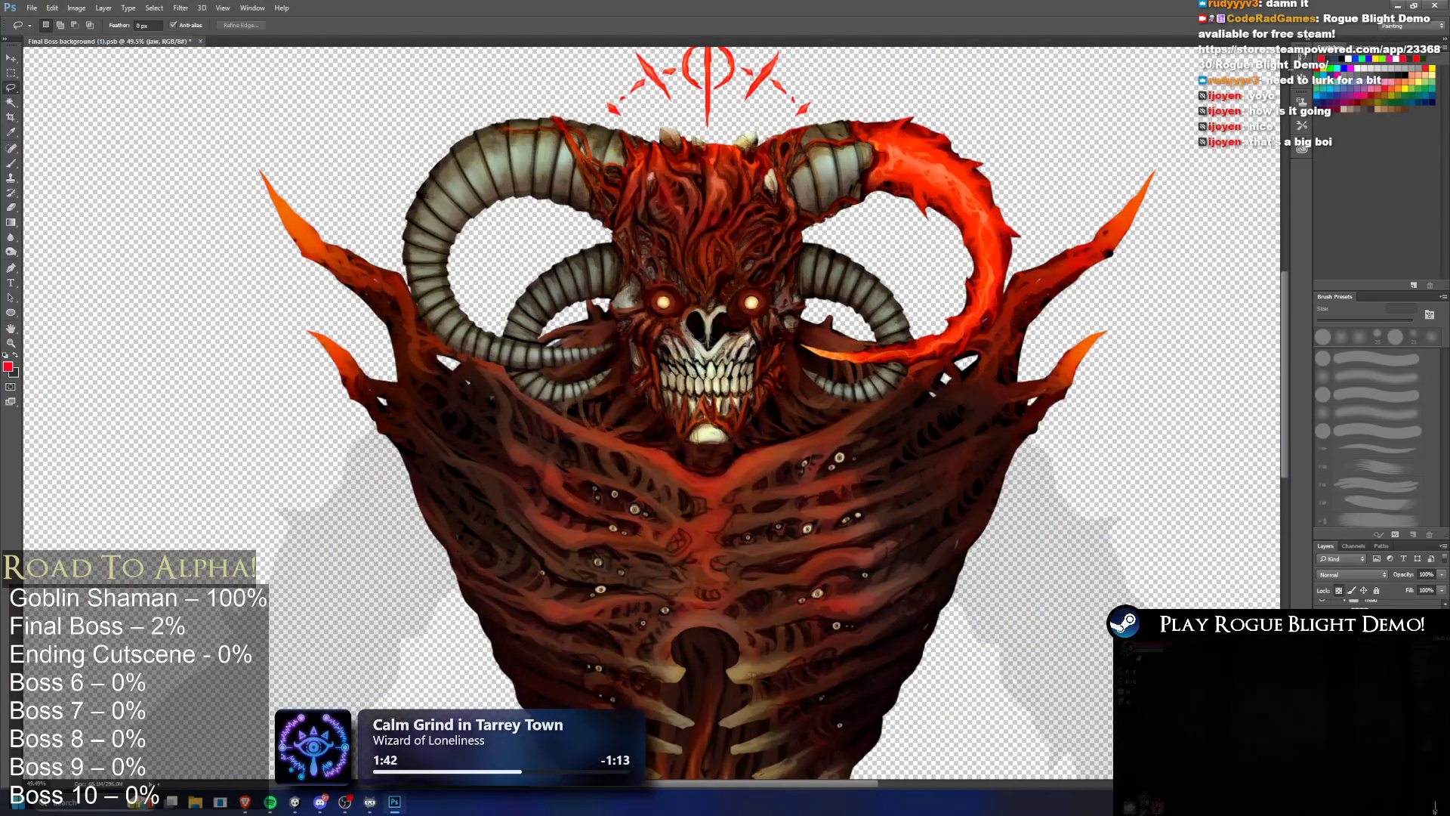
key(v)
drag(756, 370, 765, 429)
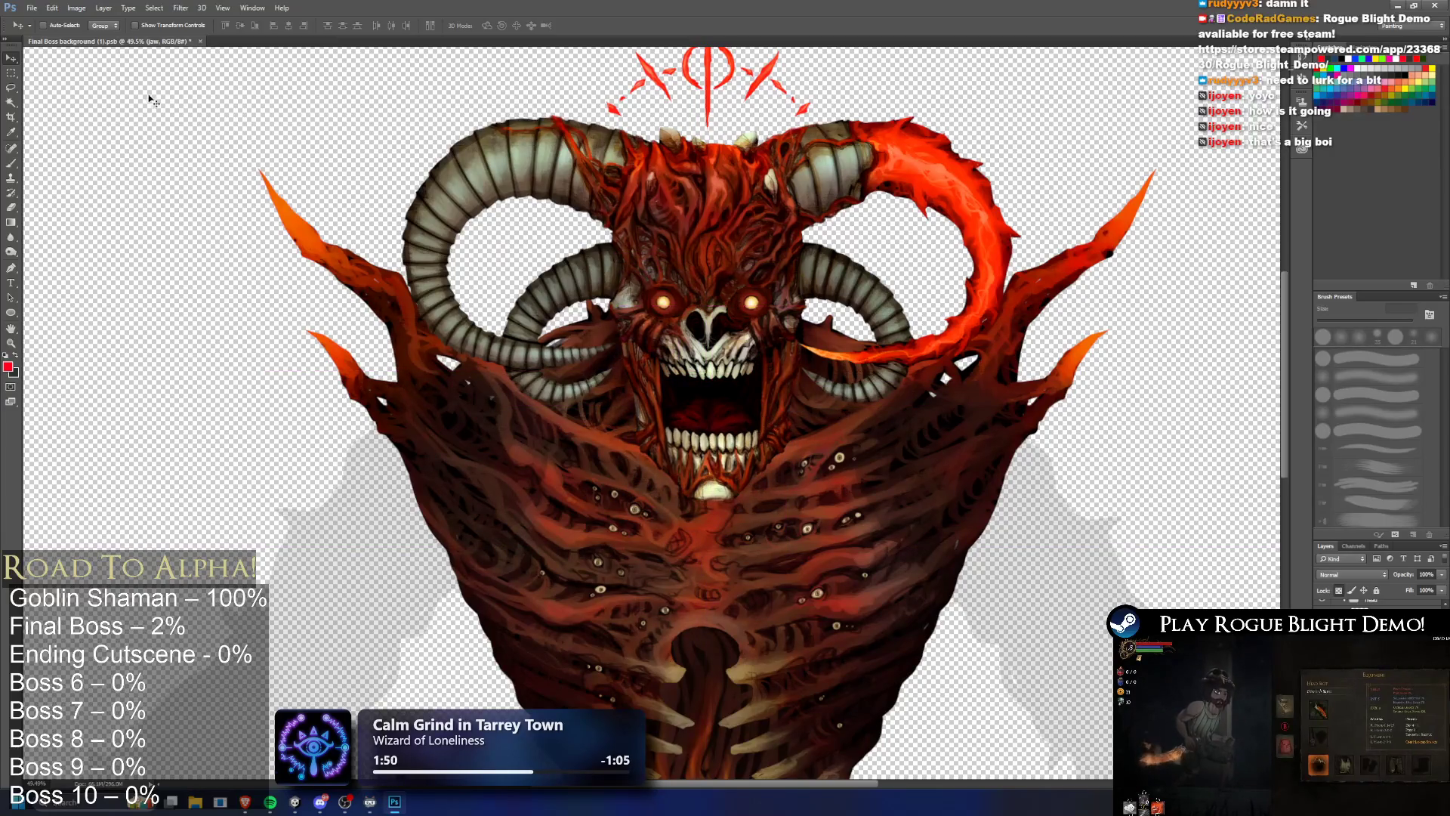
click(22, 88)
Step: Attempt a Free Transform on the jaw, dismissing the empty-selection errors
scroll(784, 274, down, 3)
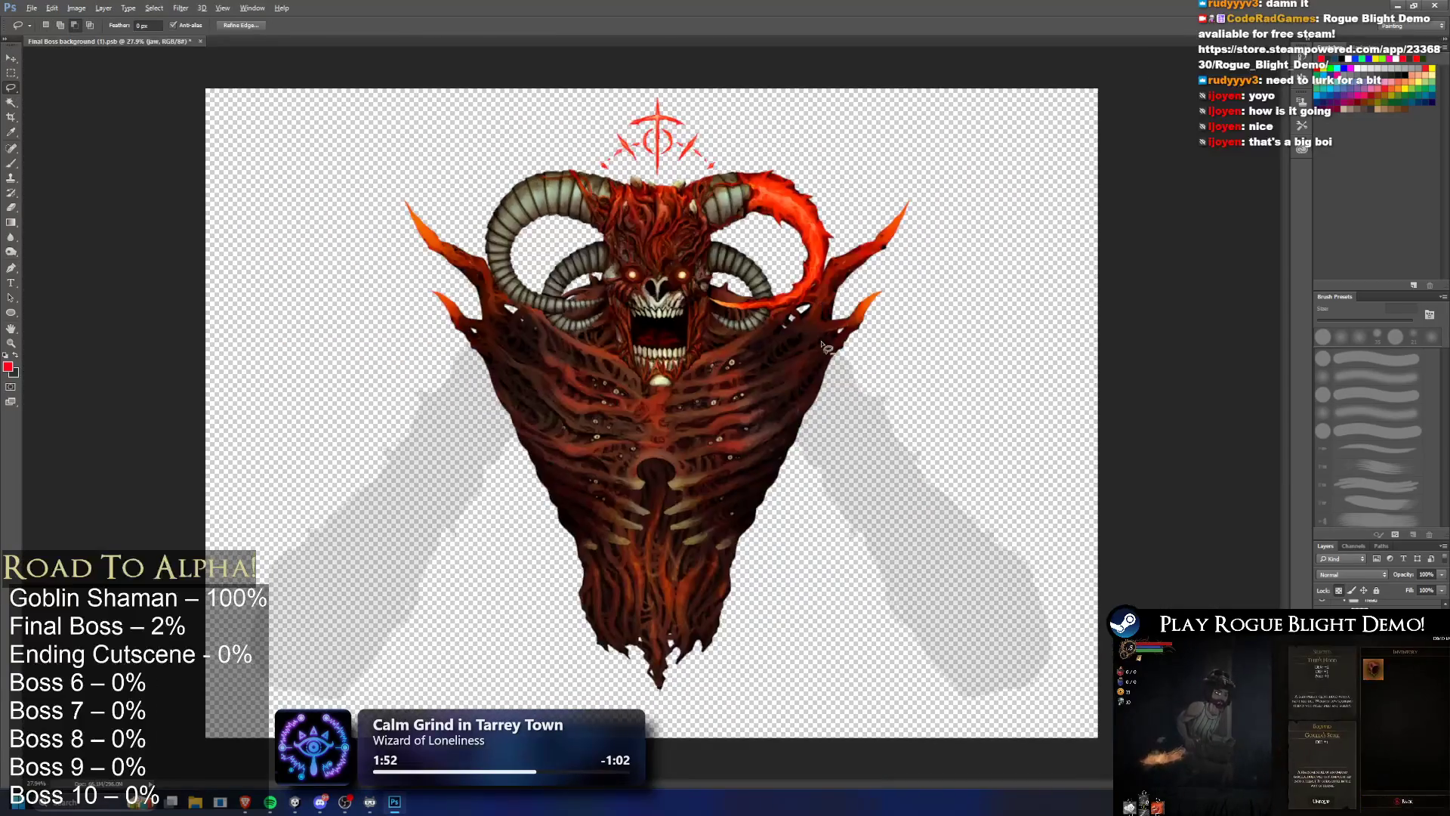
key(ctrl+t)
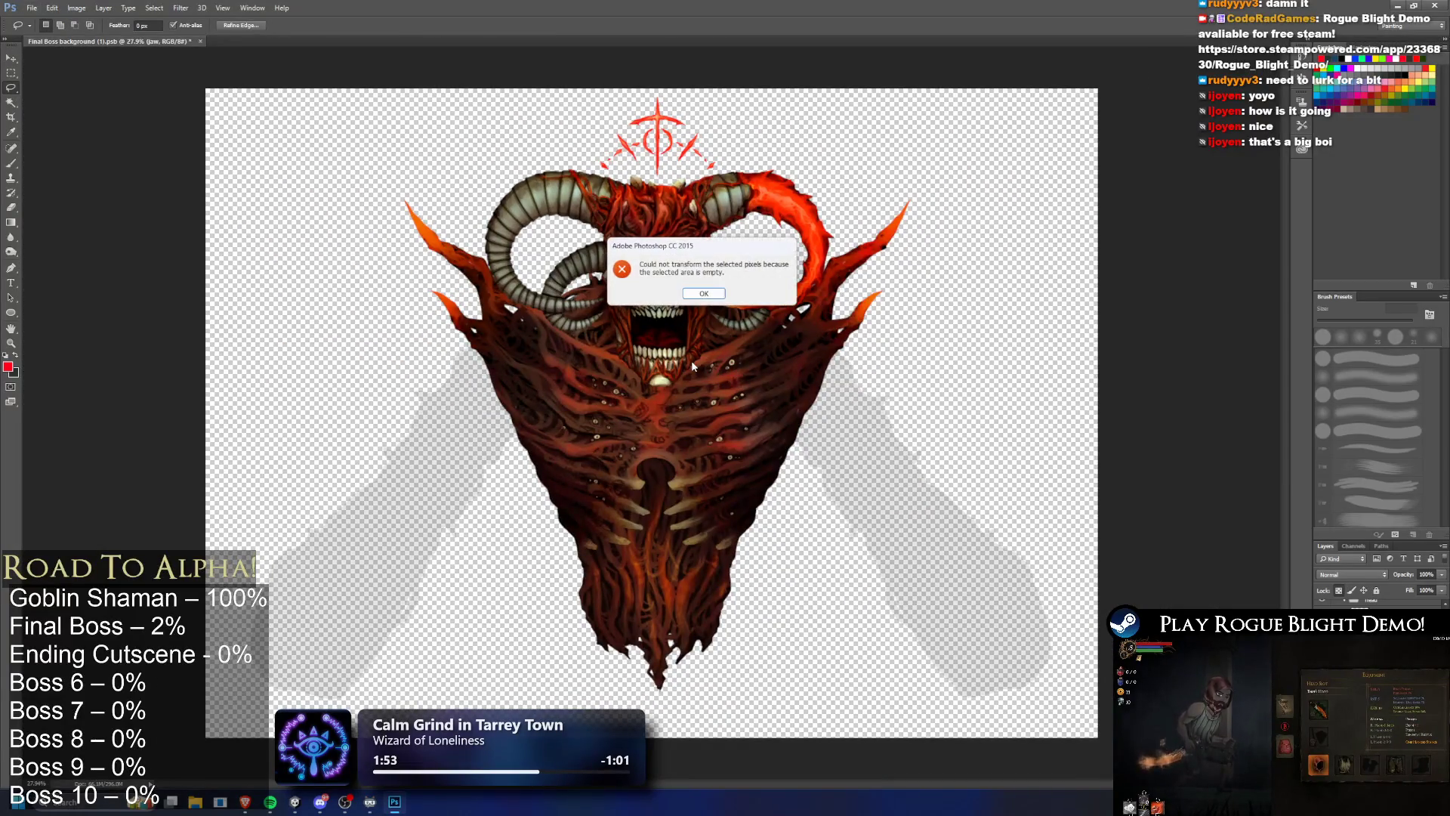
click(705, 295)
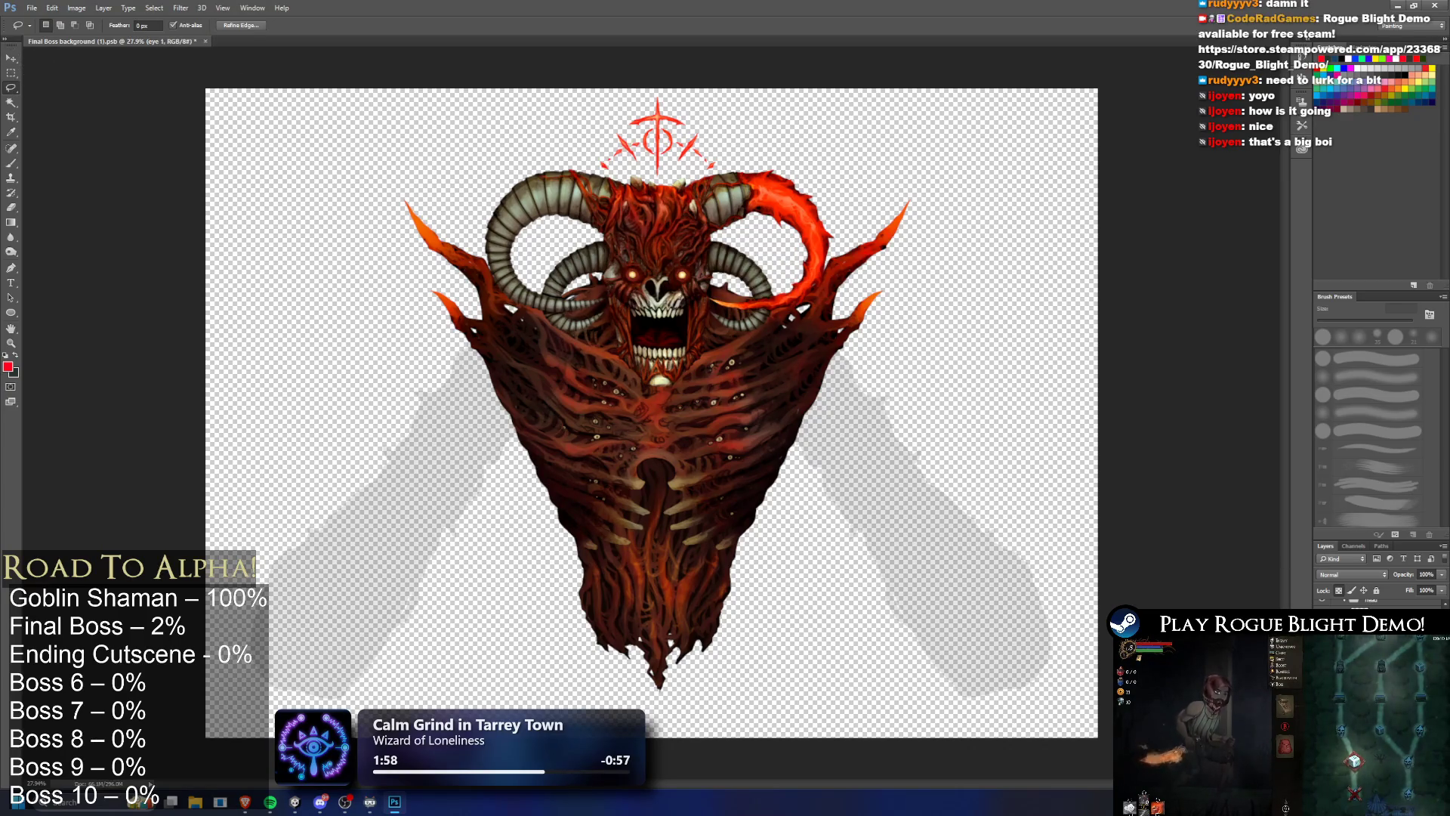
key(ctrl+t)
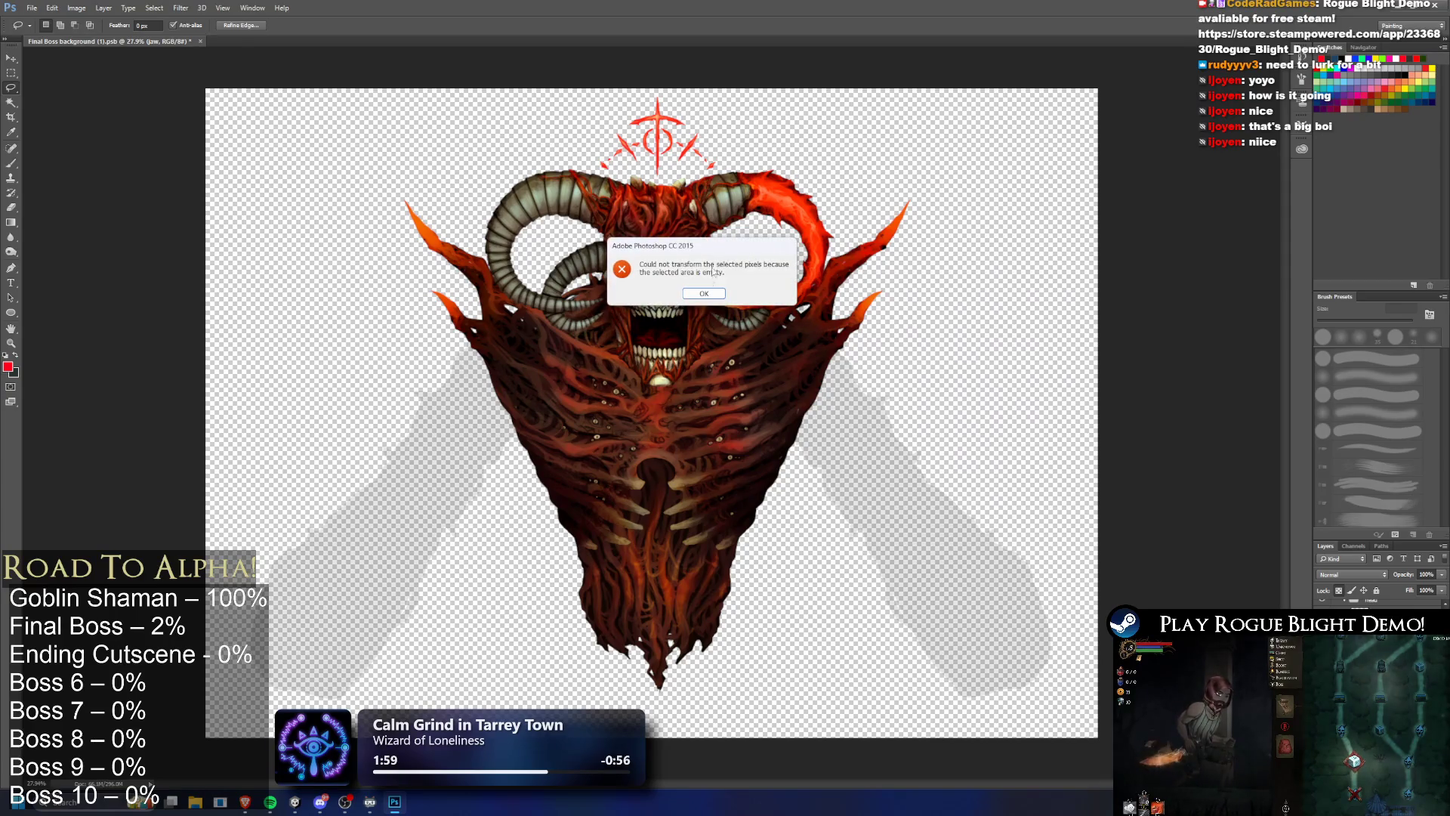
click(706, 292)
Step: Nudge the jaw back up with the Move tool, then bring up the boss image in the browser
click(11, 59)
drag(748, 361, 739, 347)
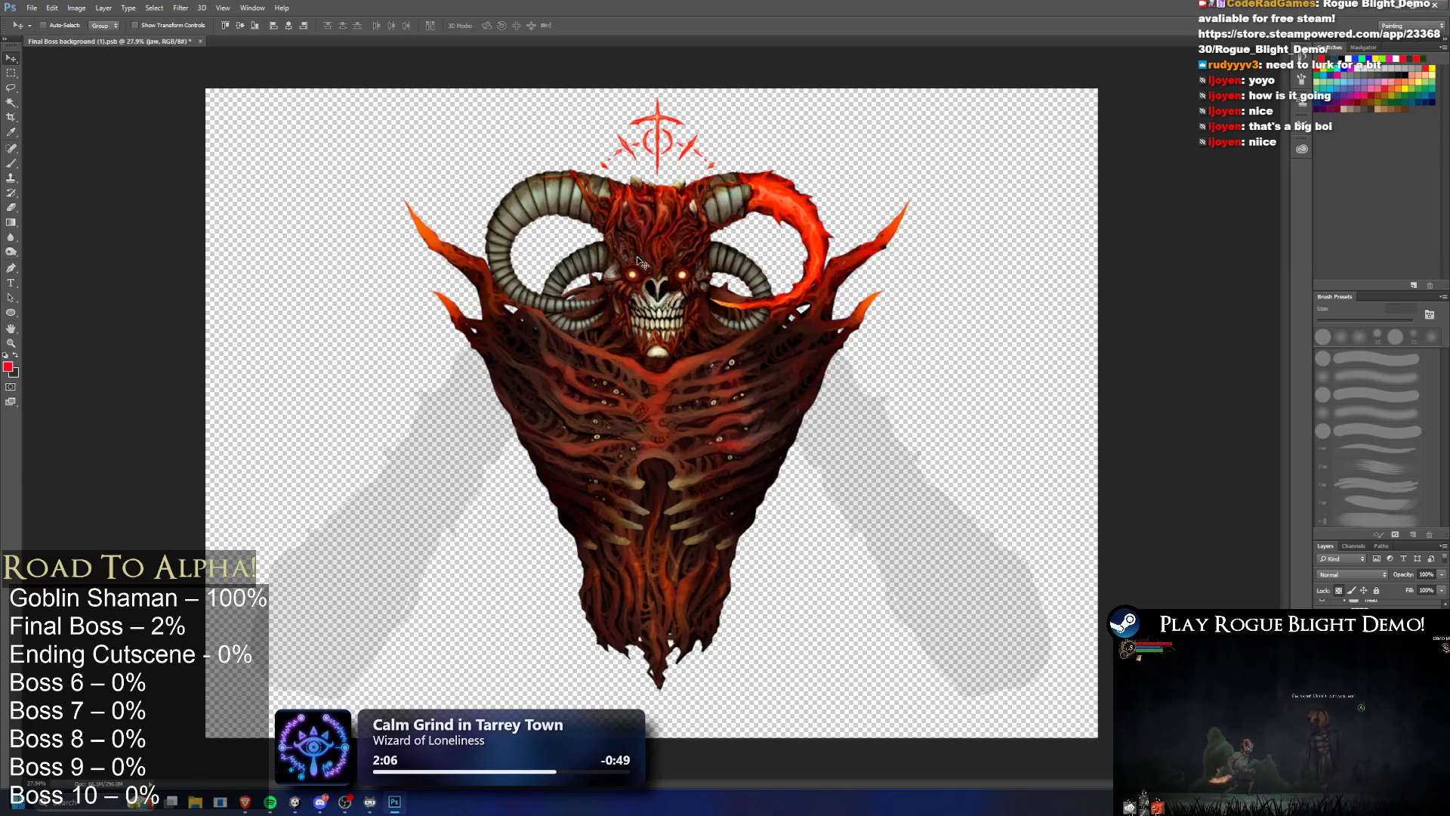
key(alt+Tab)
key(alt+Tab)
key(alt+Tab)
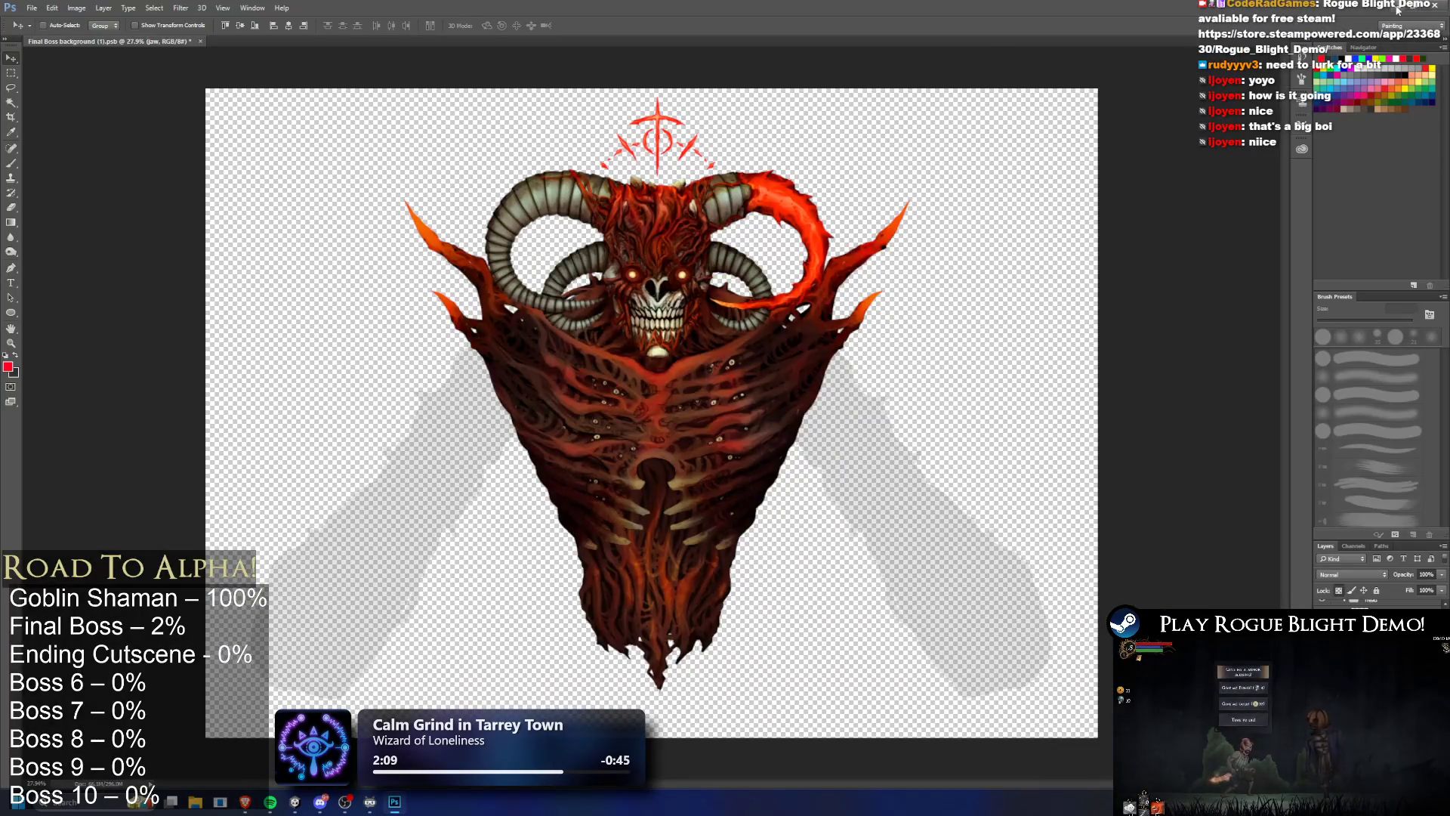
key(alt+Tab)
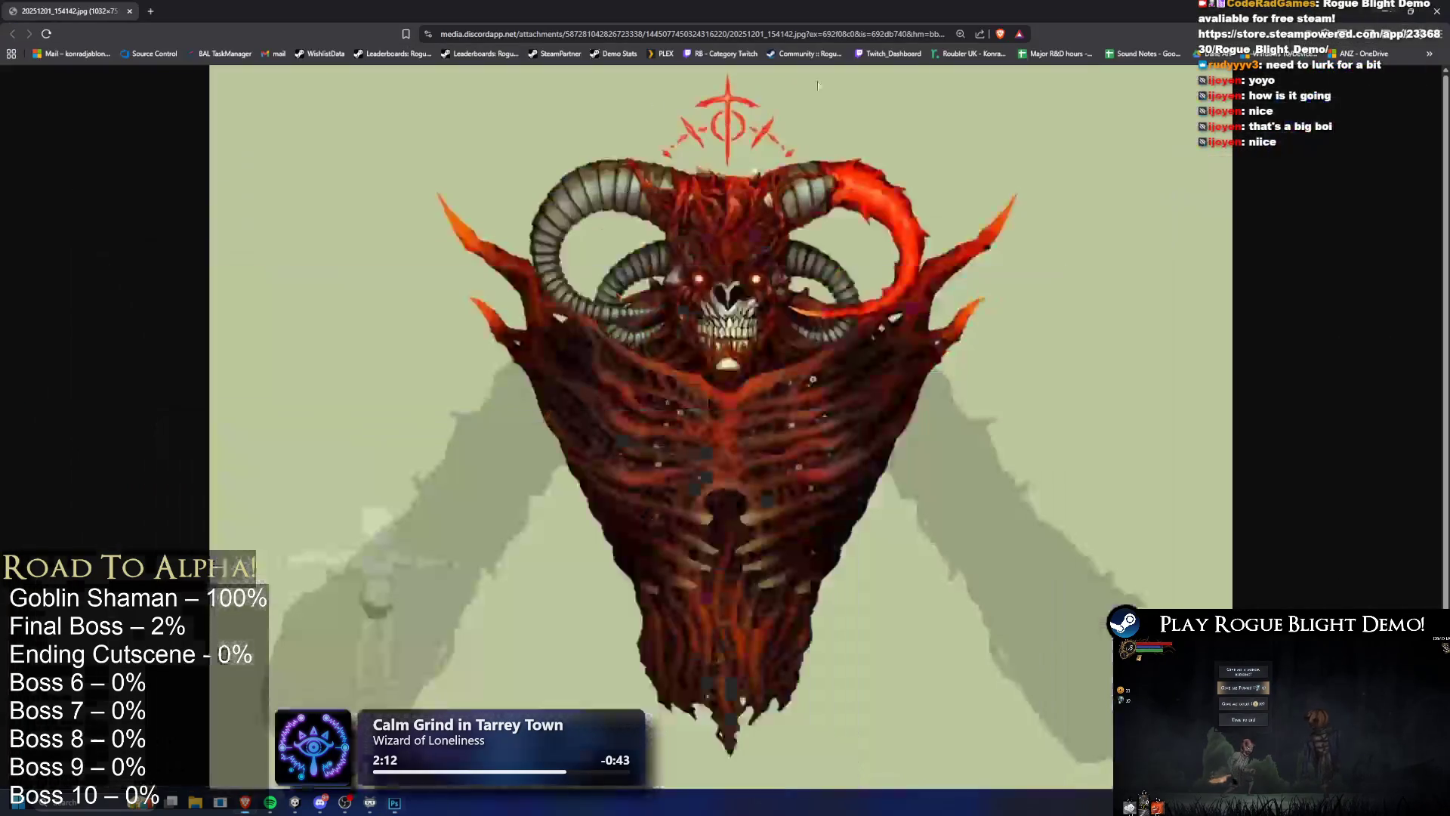
Step: Back in Unity, run the game to view the demon backdrop in the arena, then pause
key(alt+Tab)
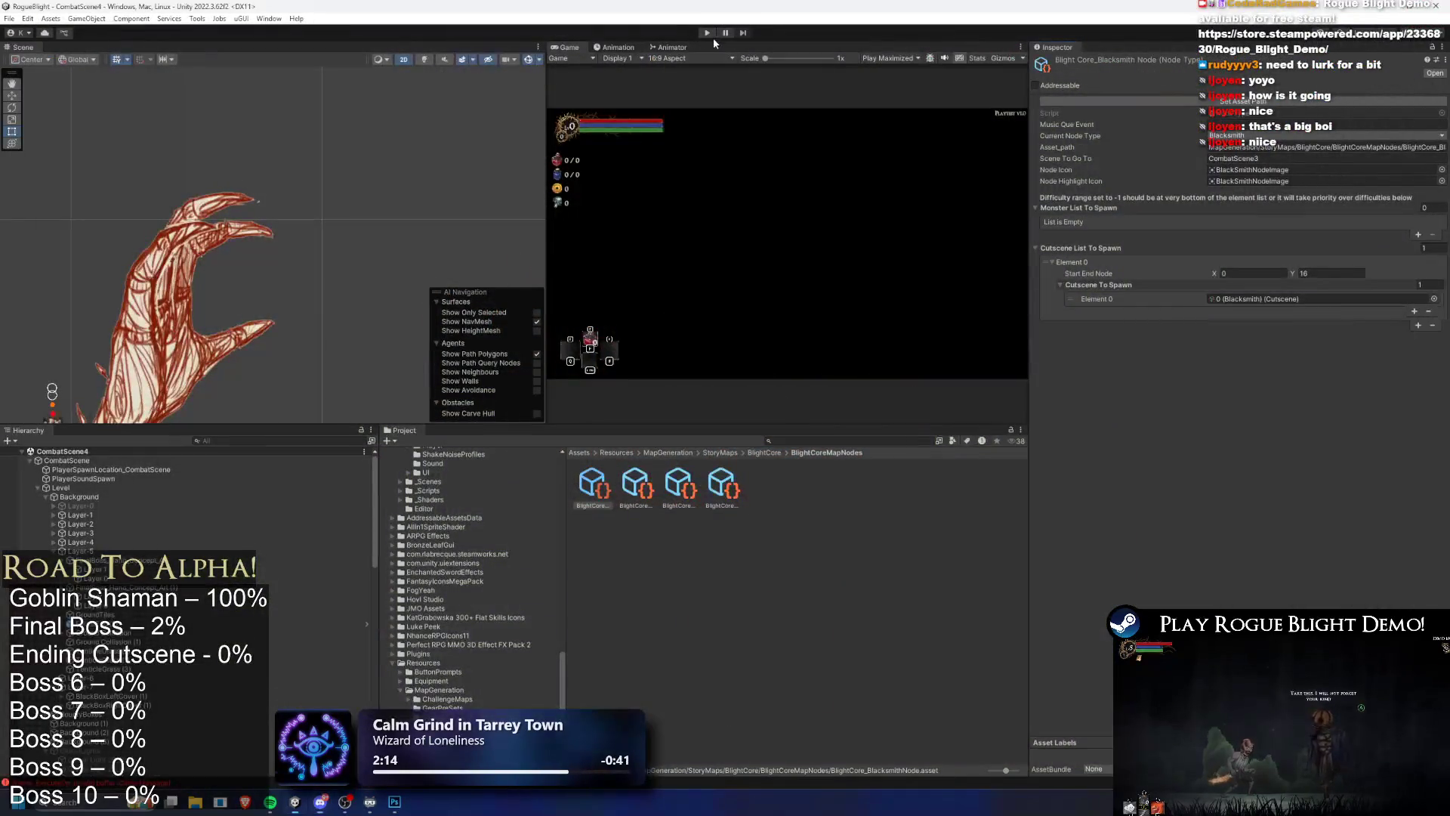
click(707, 33)
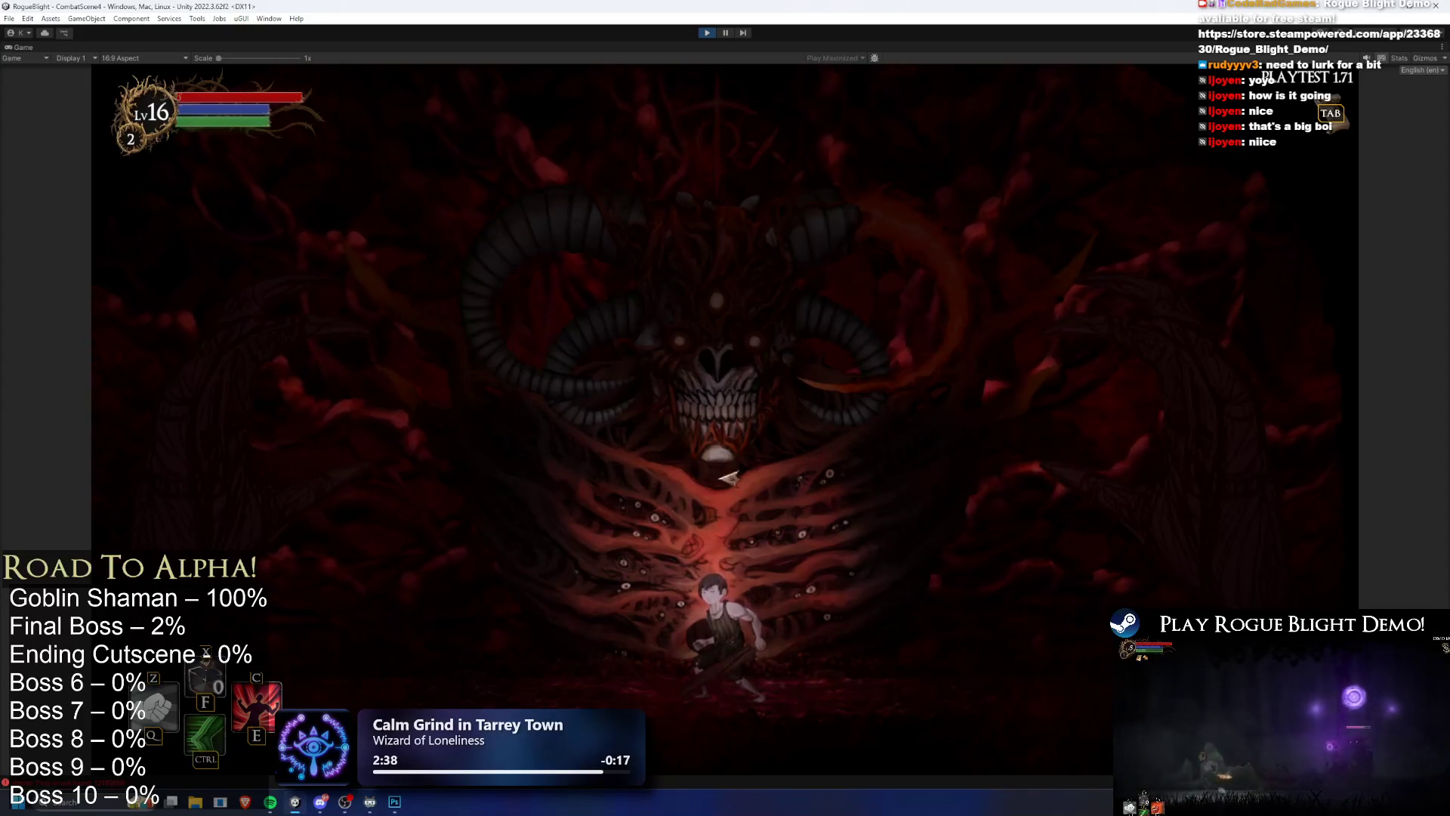
key(ctrl+shift+p)
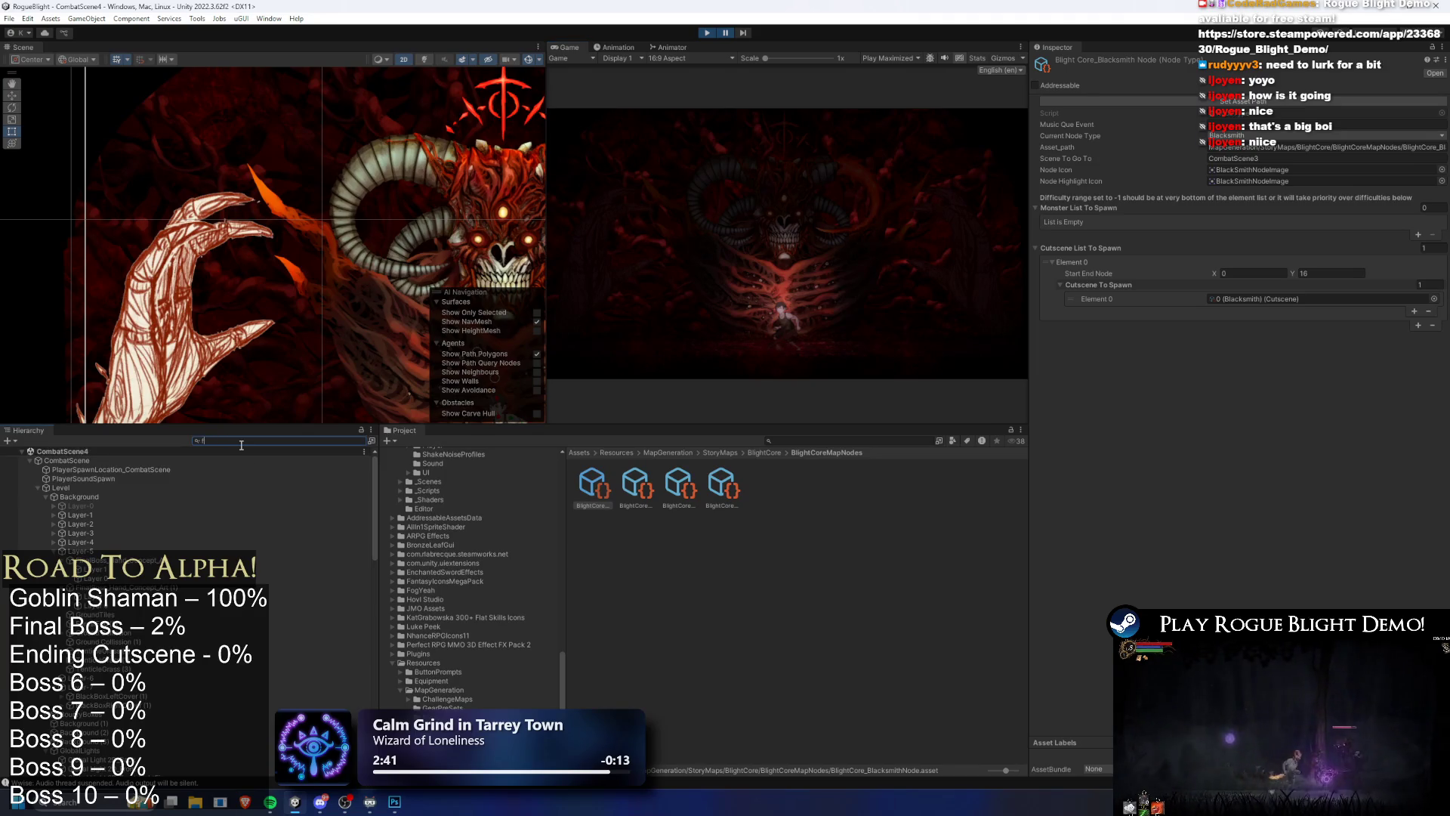
Step: Set Global Light 2D_Front Intensity to 0.5 and resume the playtest
text(front)
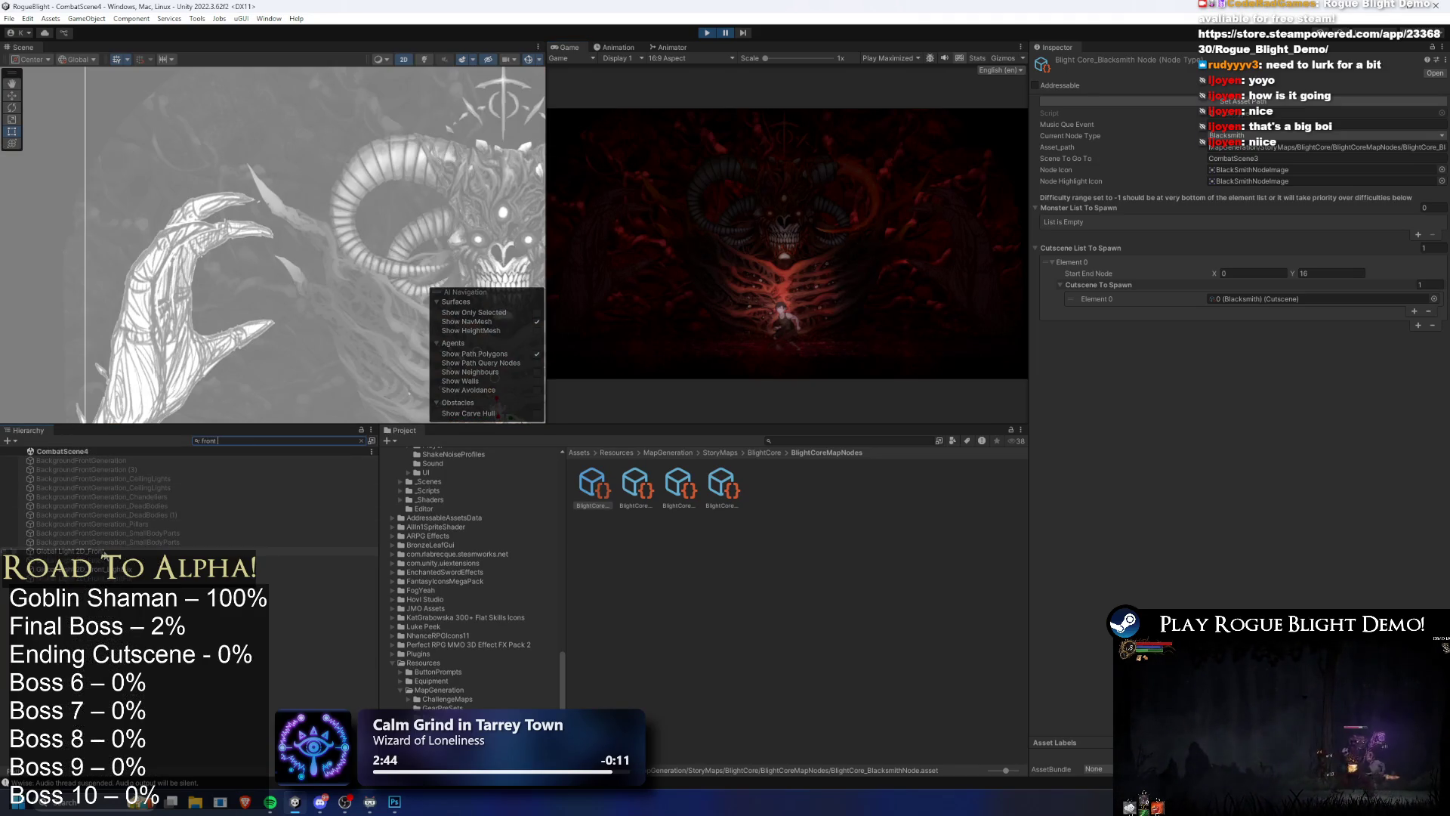
click(71, 550)
click(1225, 184)
text(0.5)
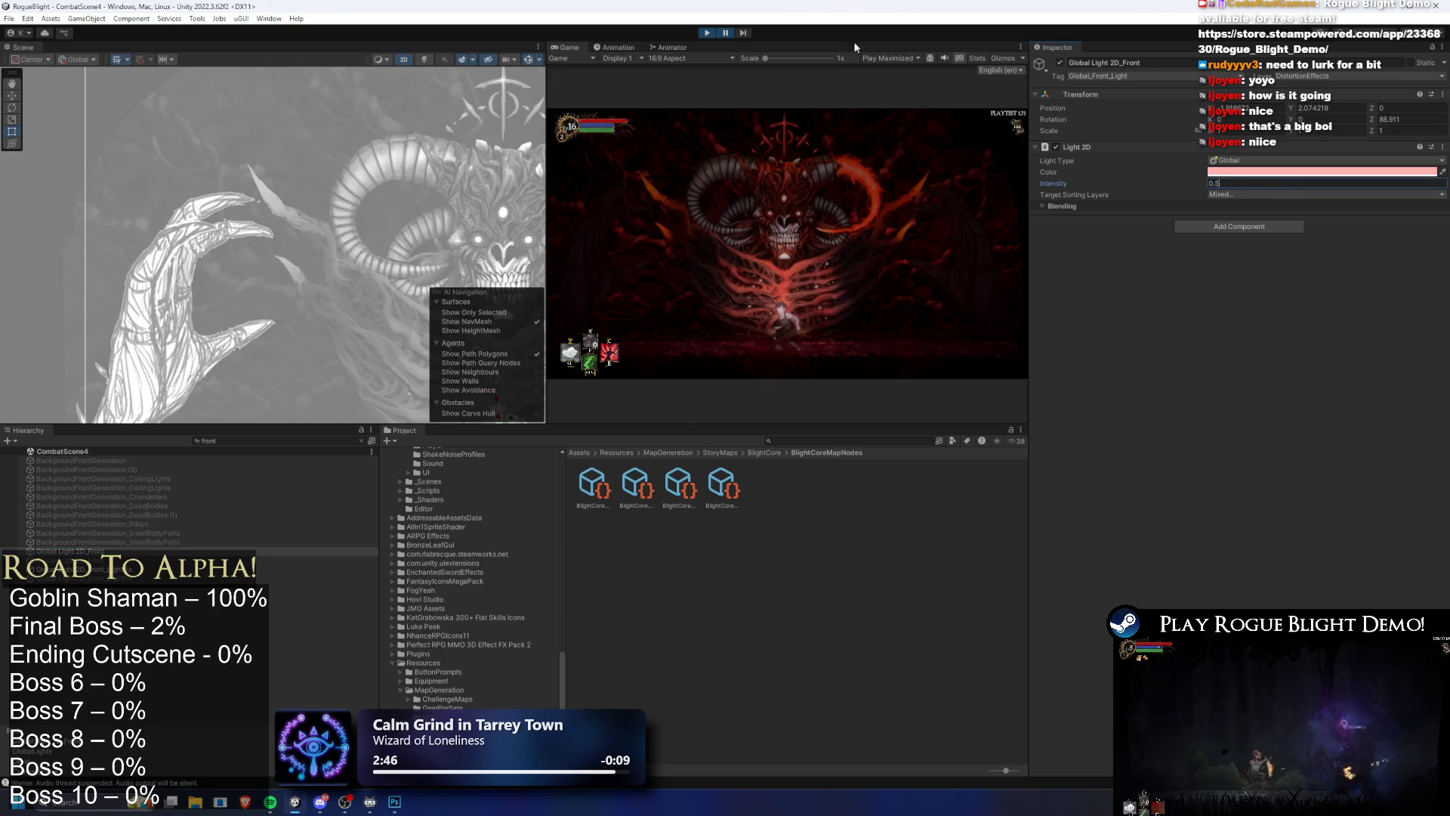
click(726, 33)
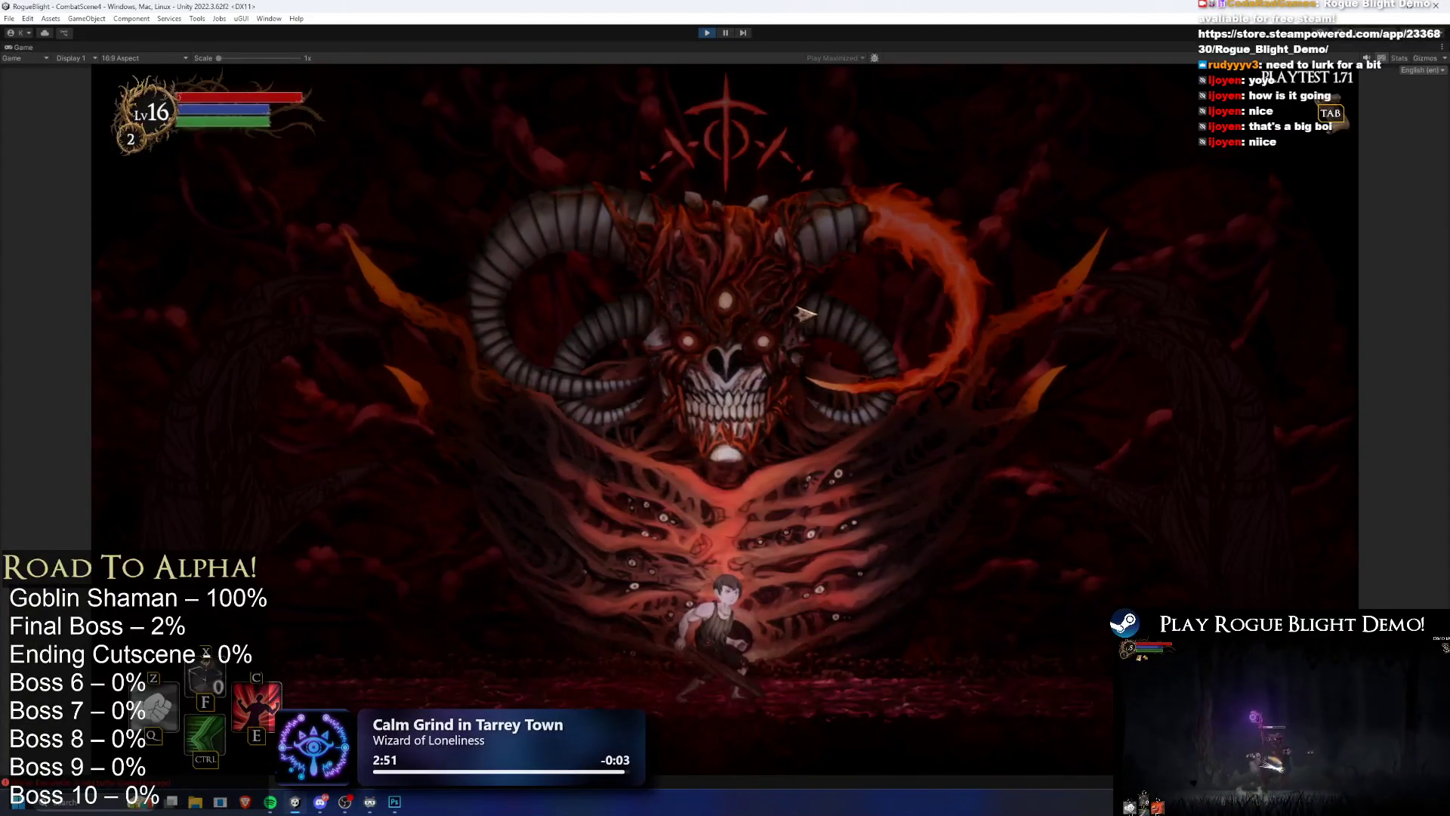
key(space)
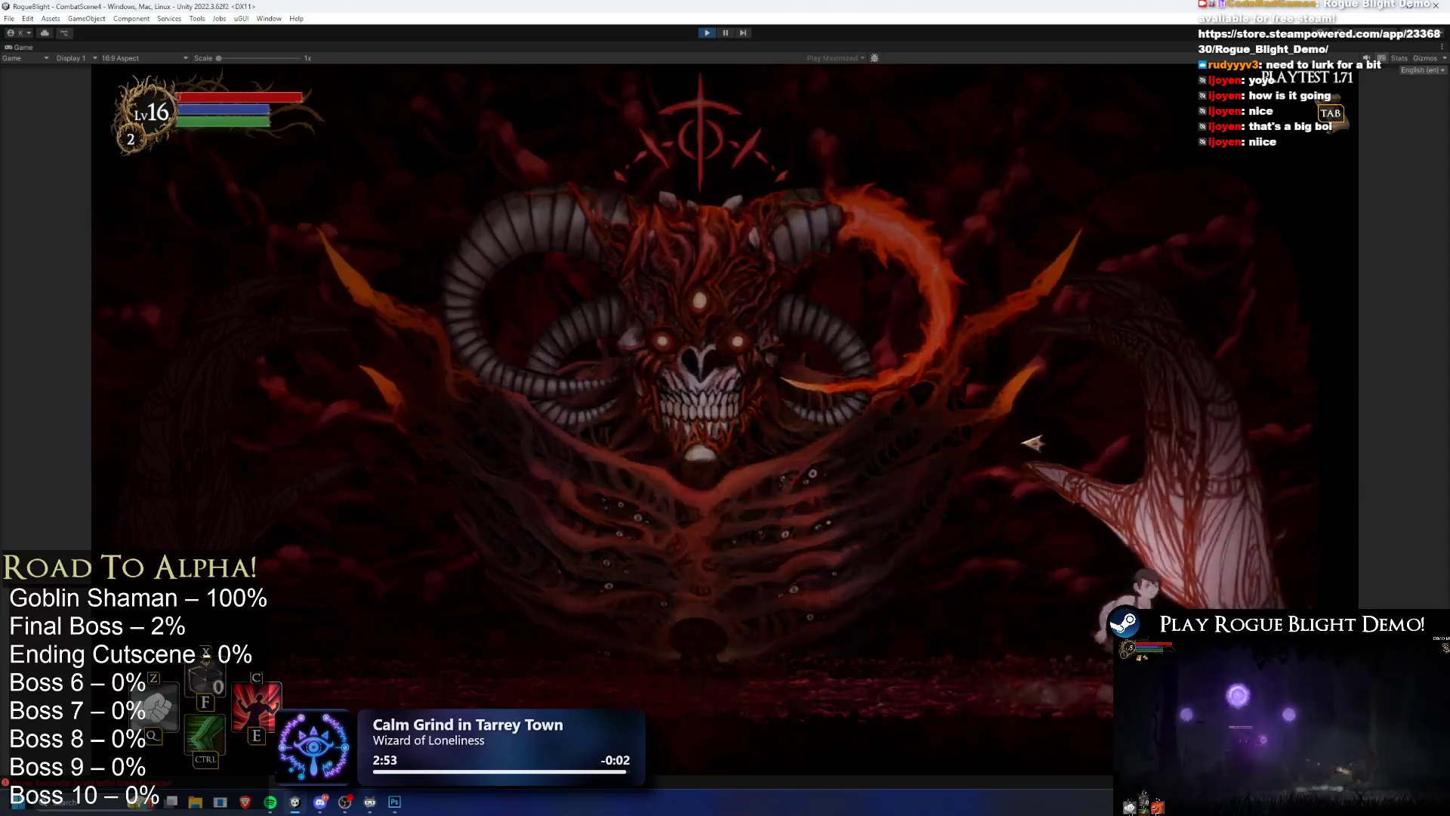
Step: Run left and right, jump and dash across the boss arena, then switch to the browser
key(a)
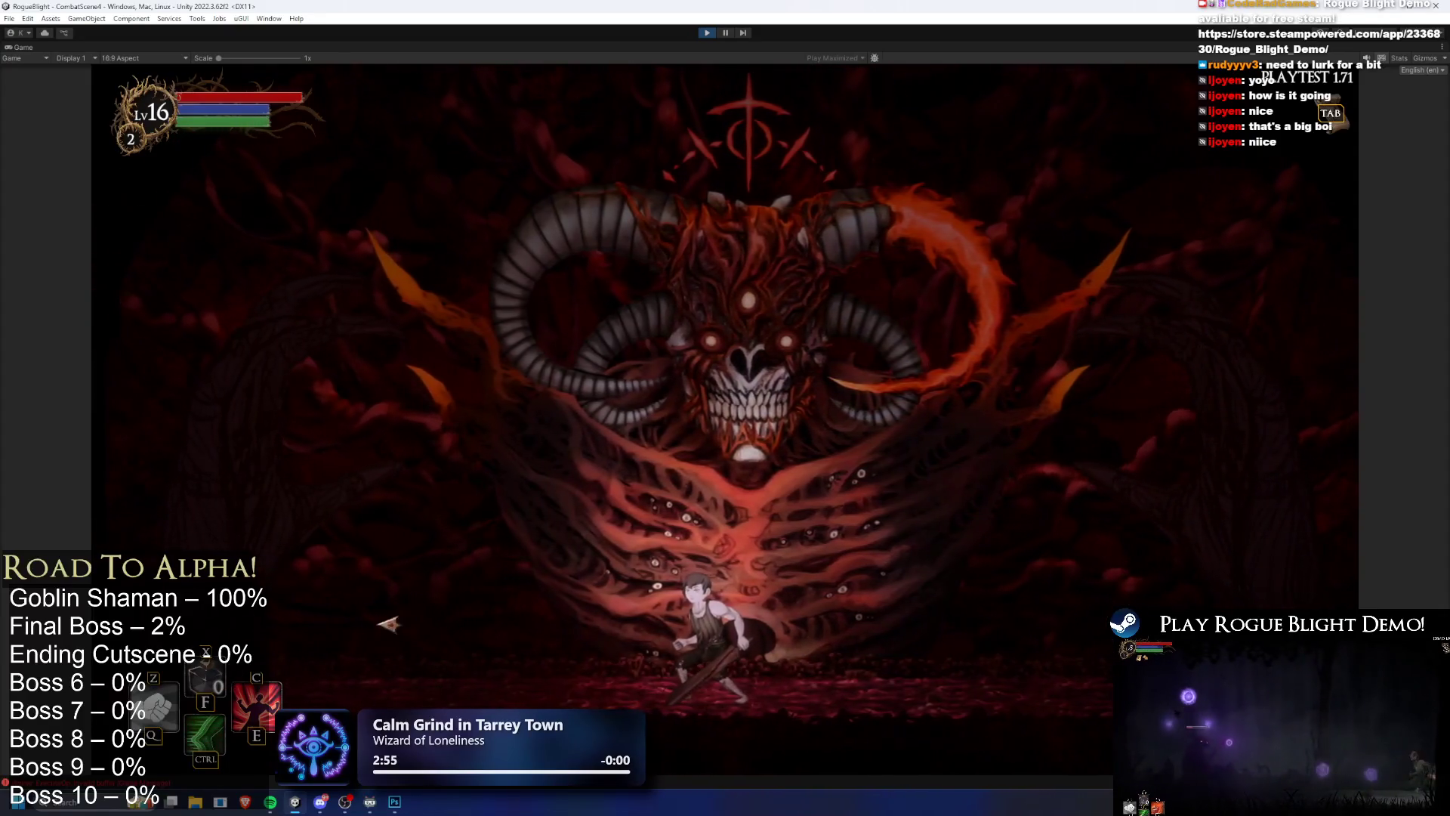
key(a)
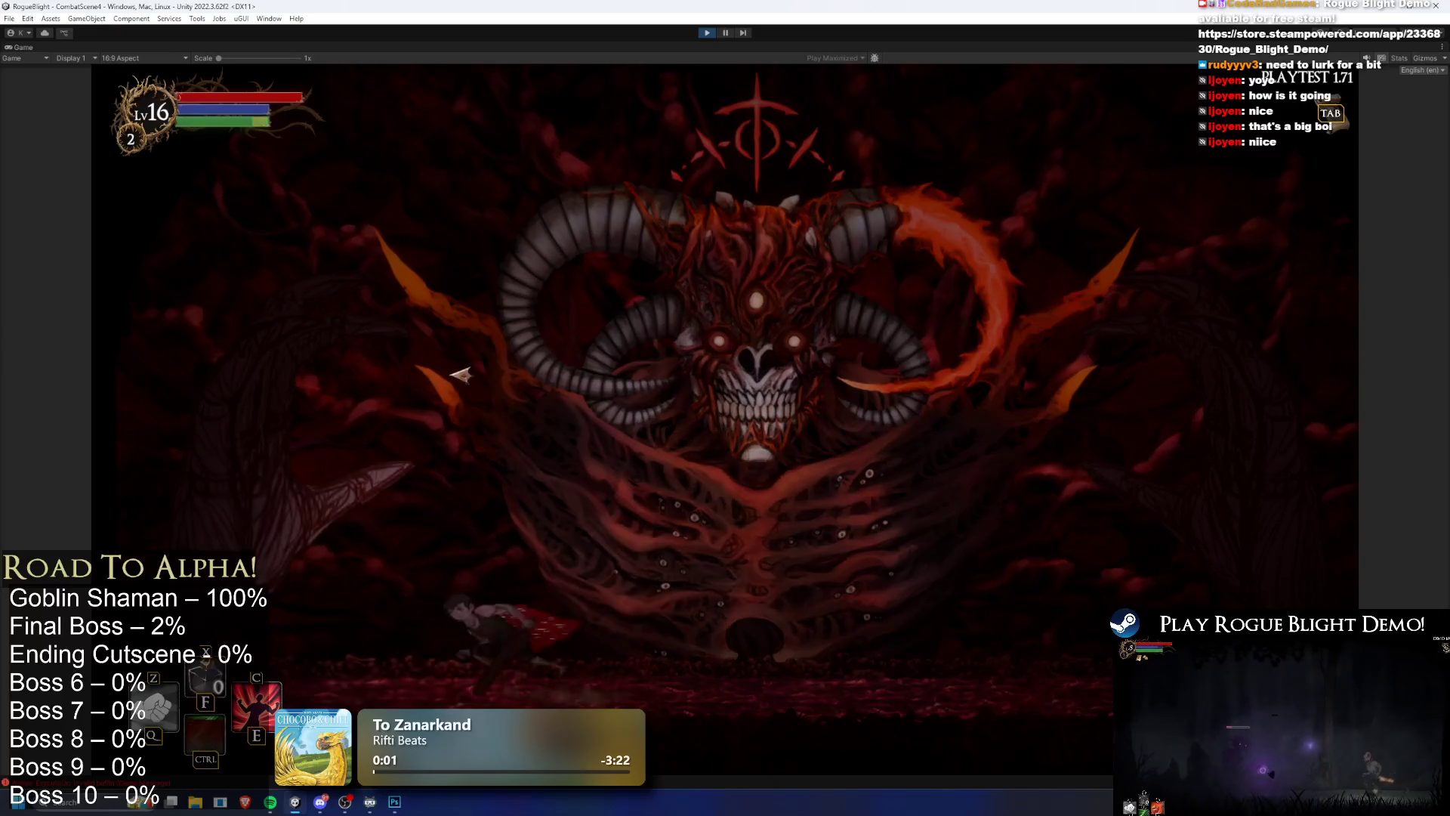
key(a)
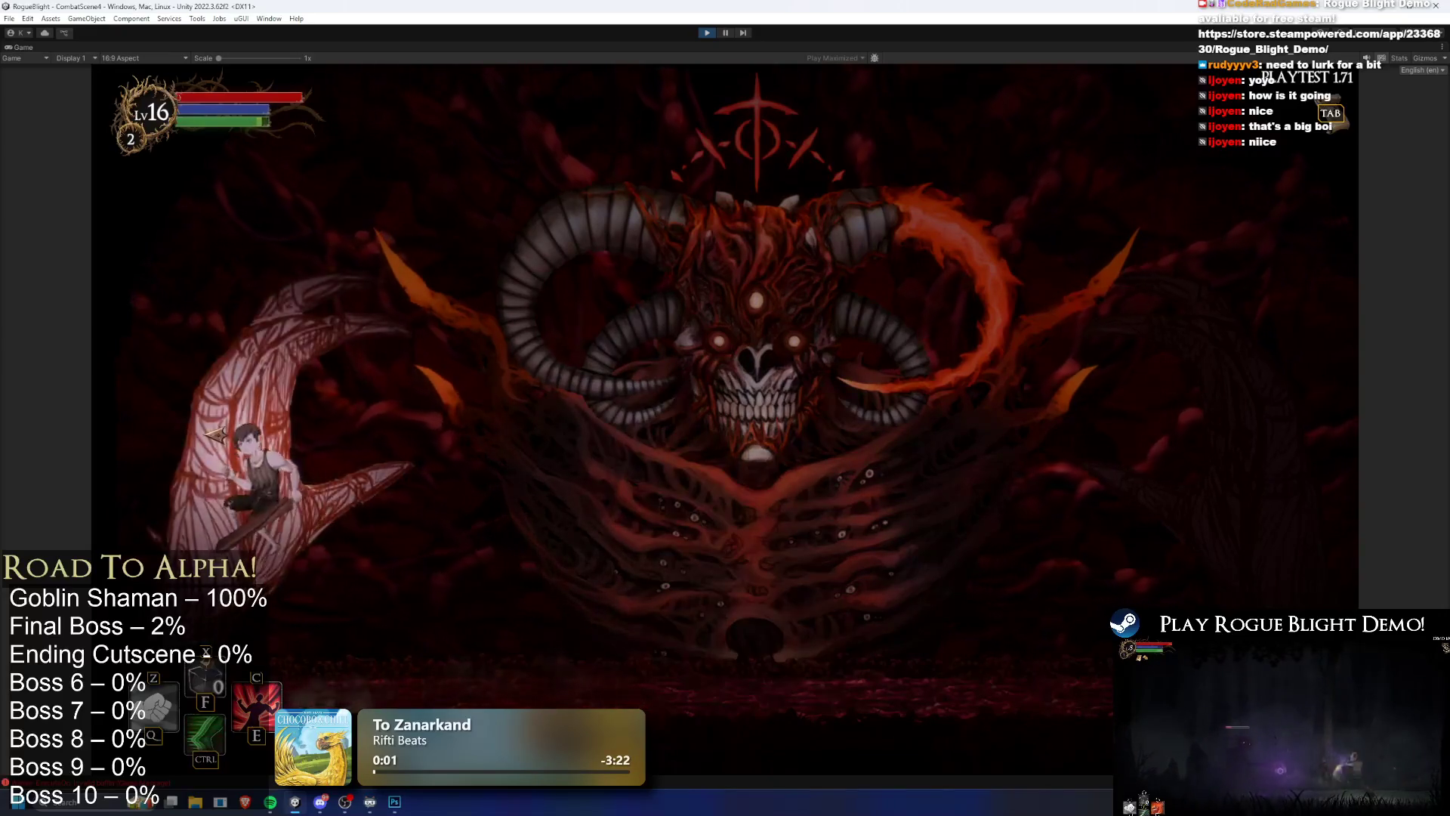
key(space)
key(d)
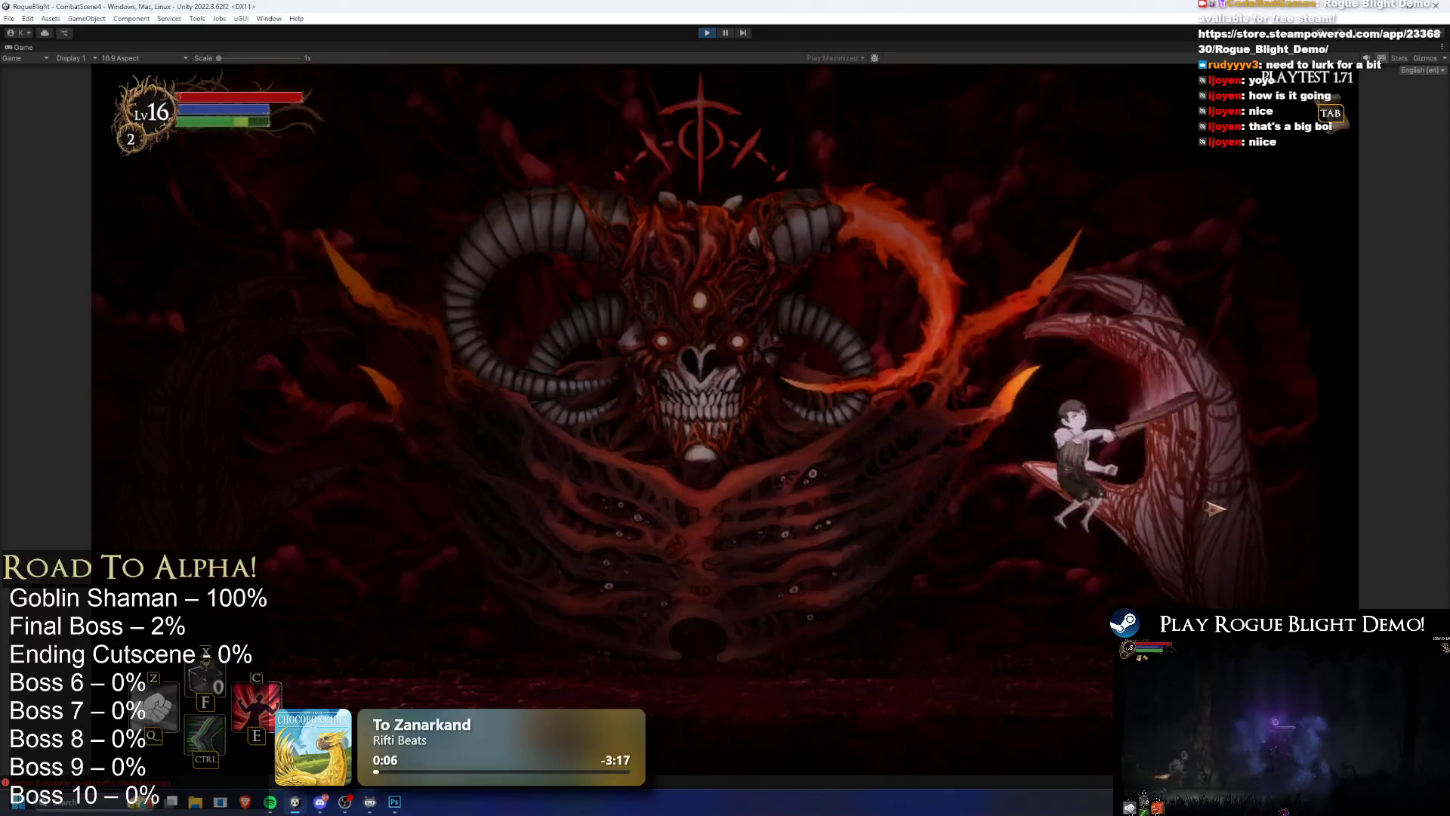
key(a)
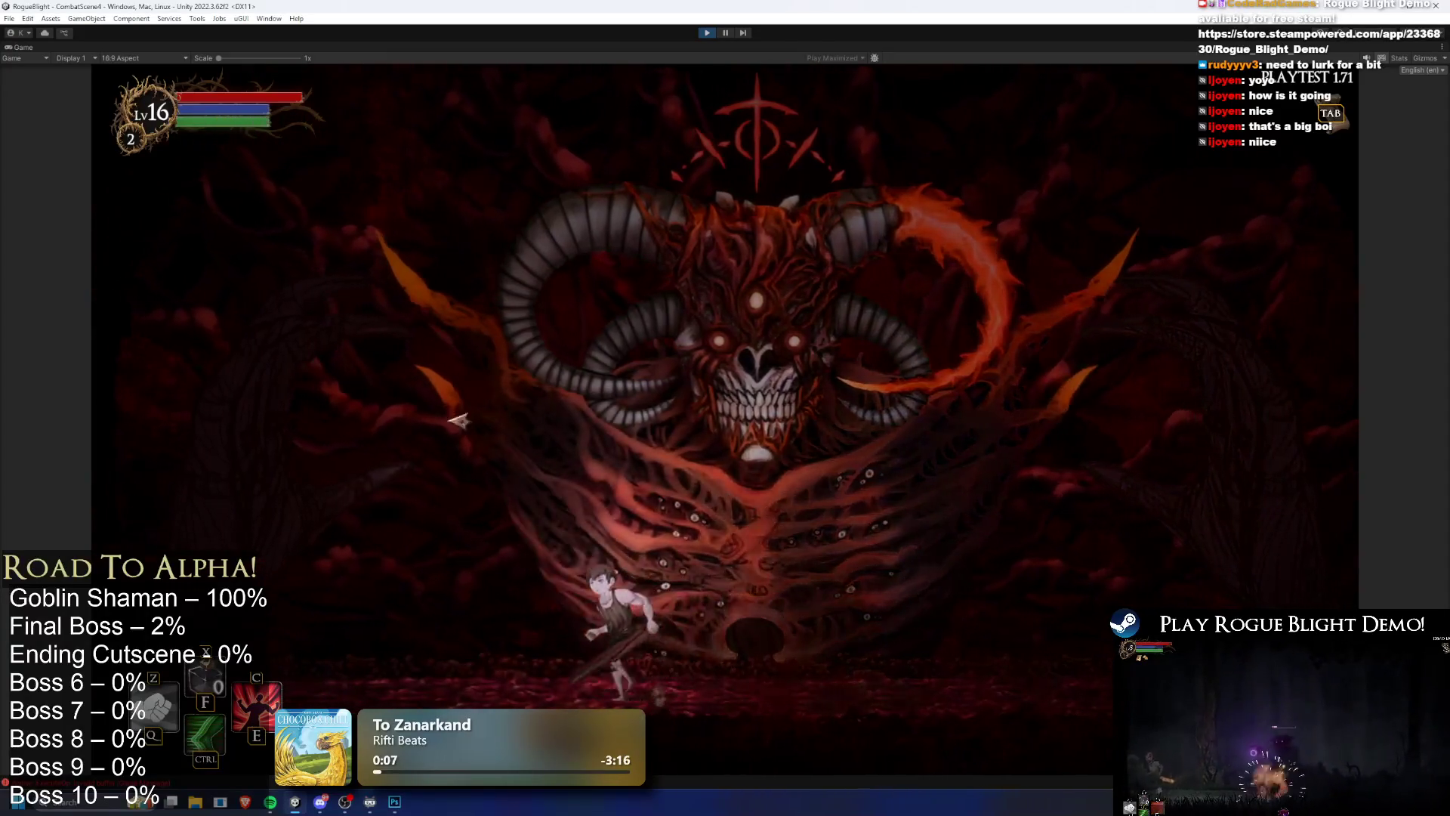
key(a)
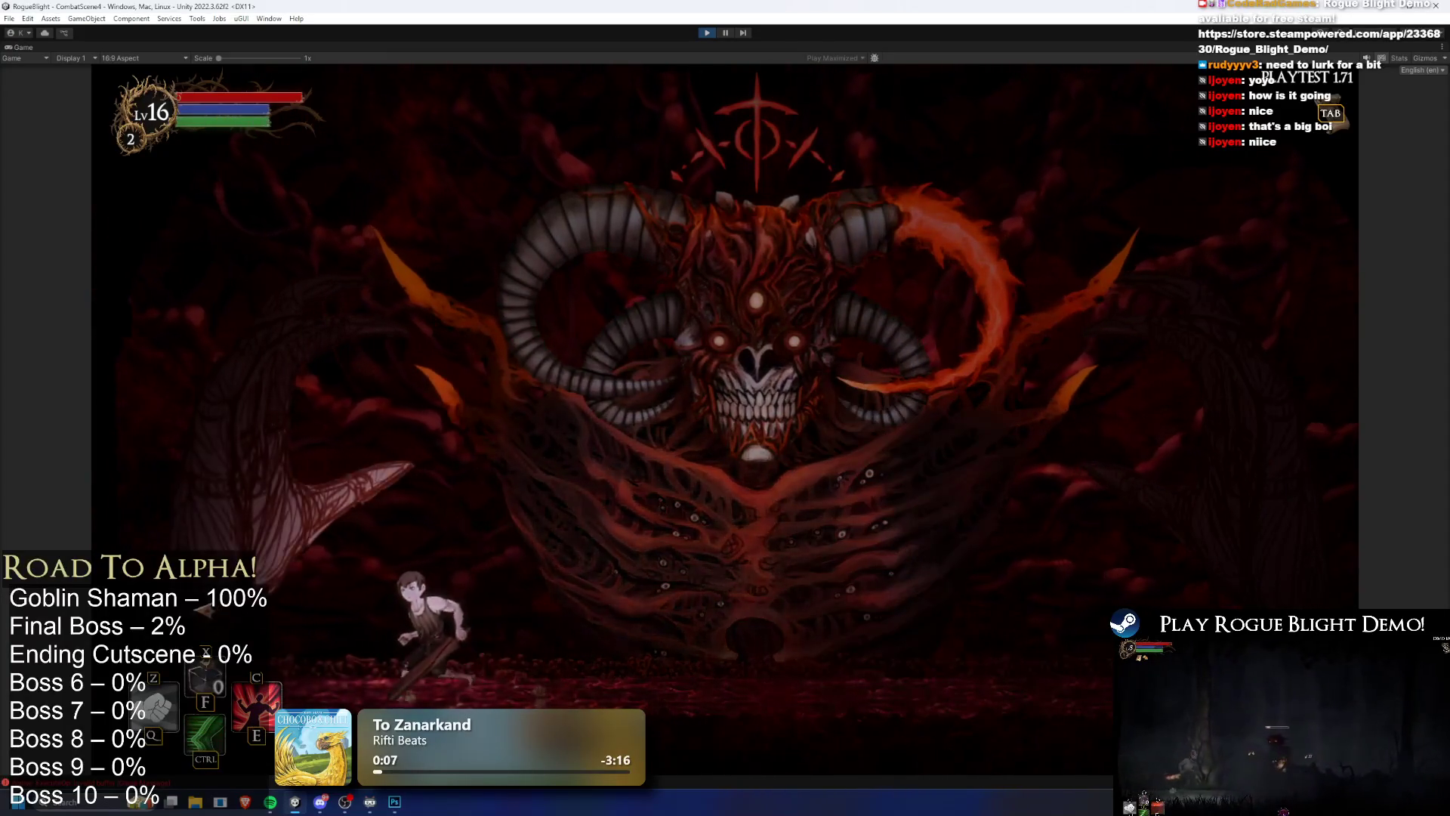
key(d)
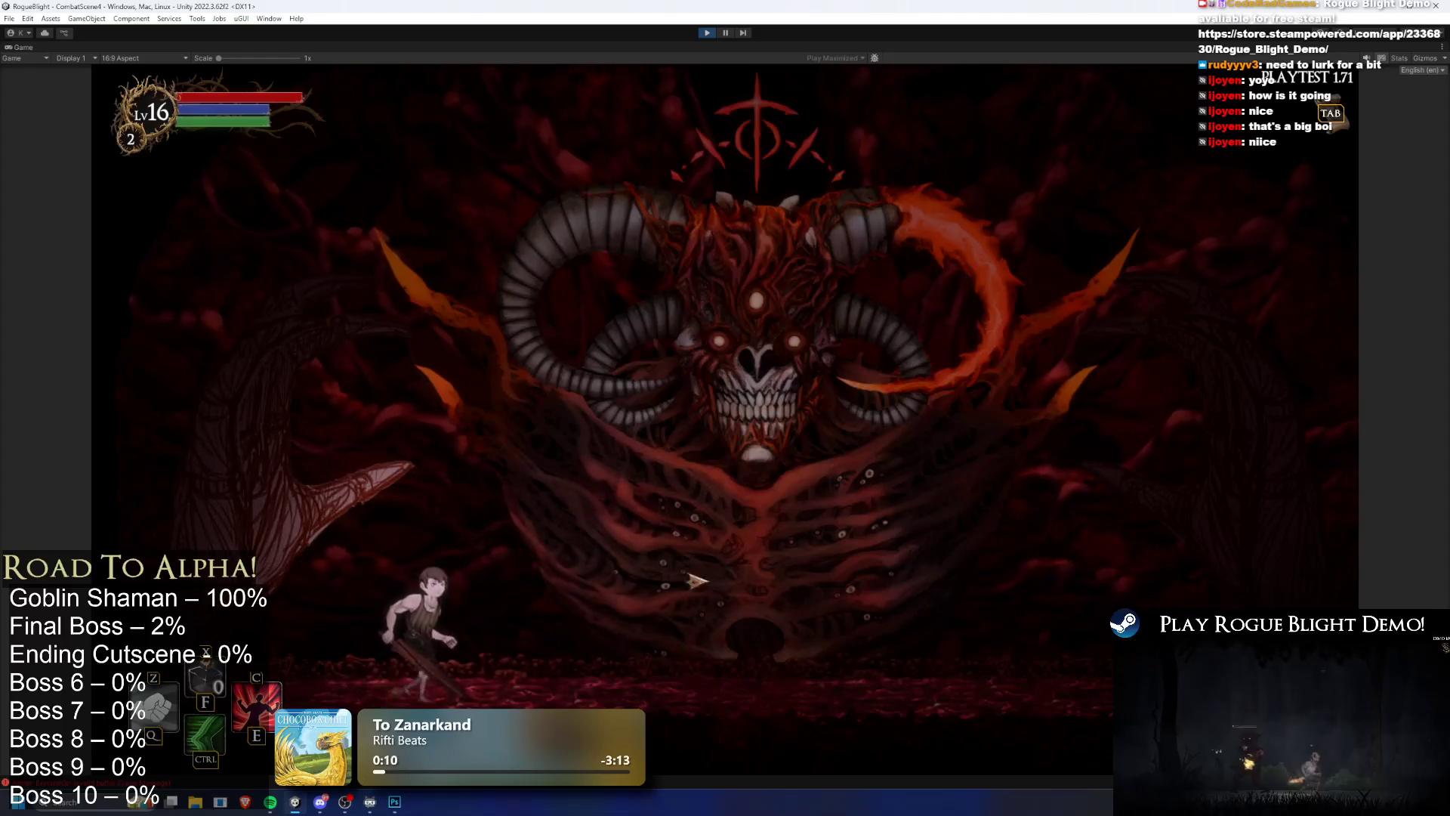
key(space)
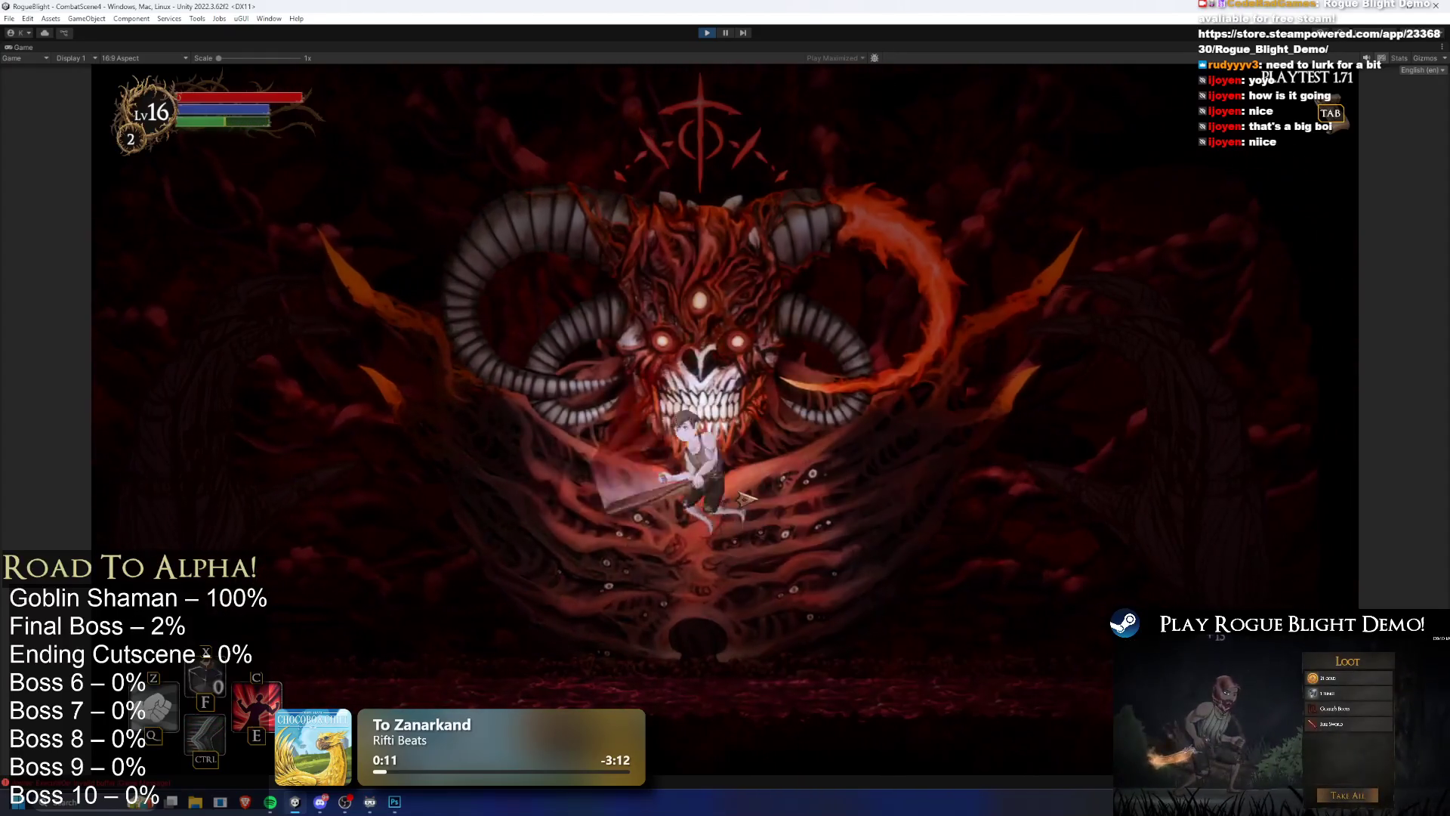
key(d)
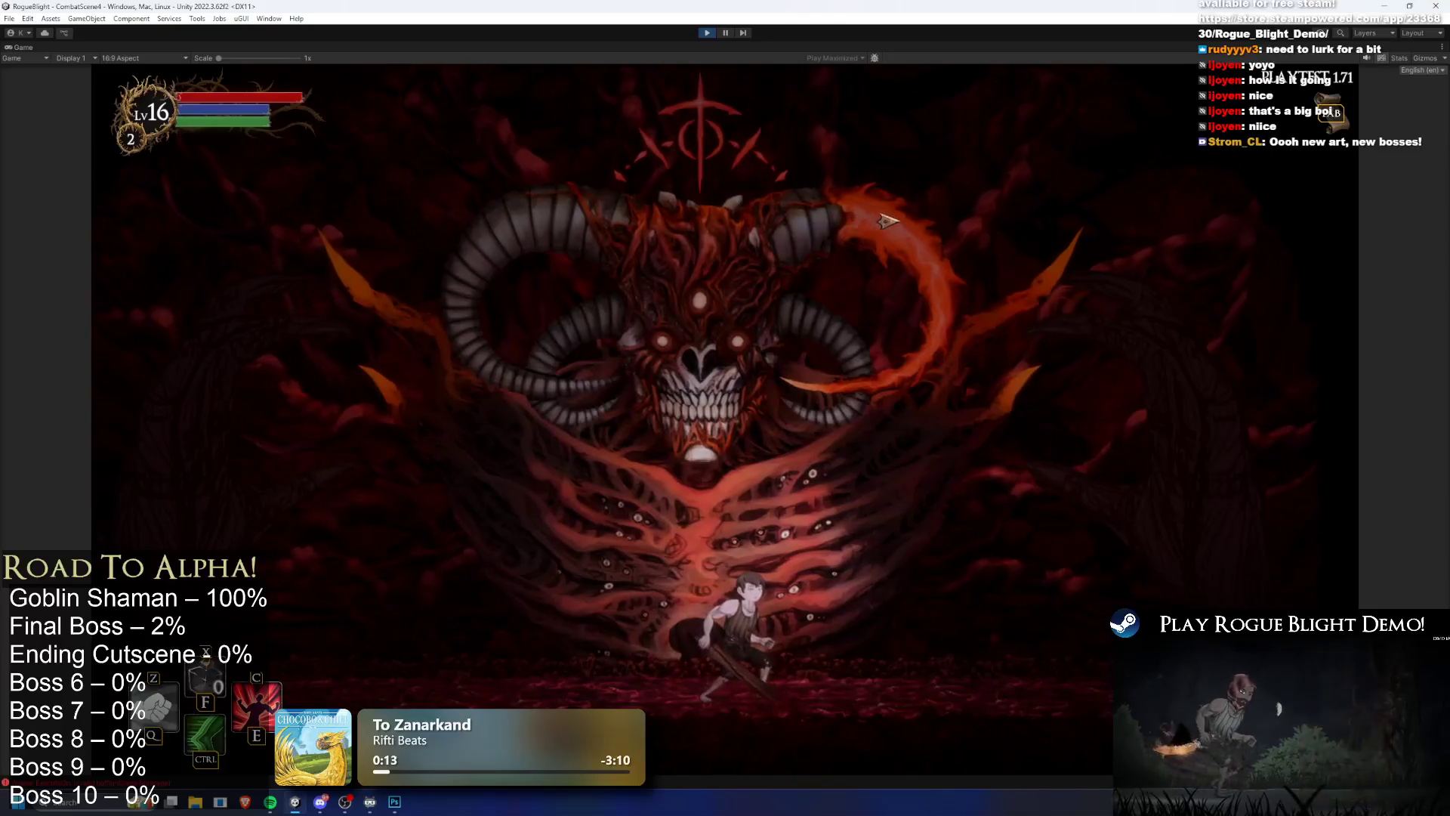
key(a)
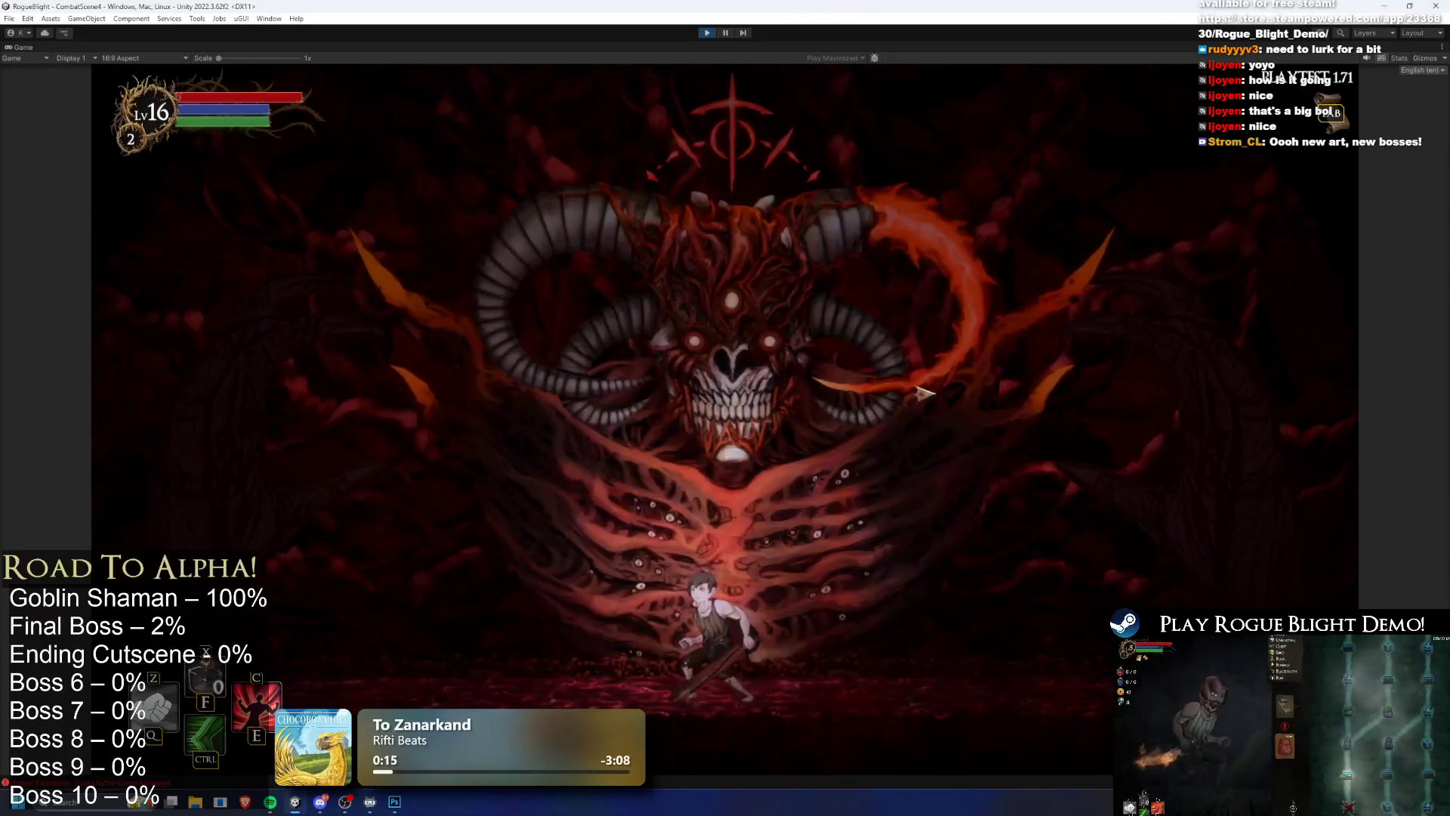
key(d)
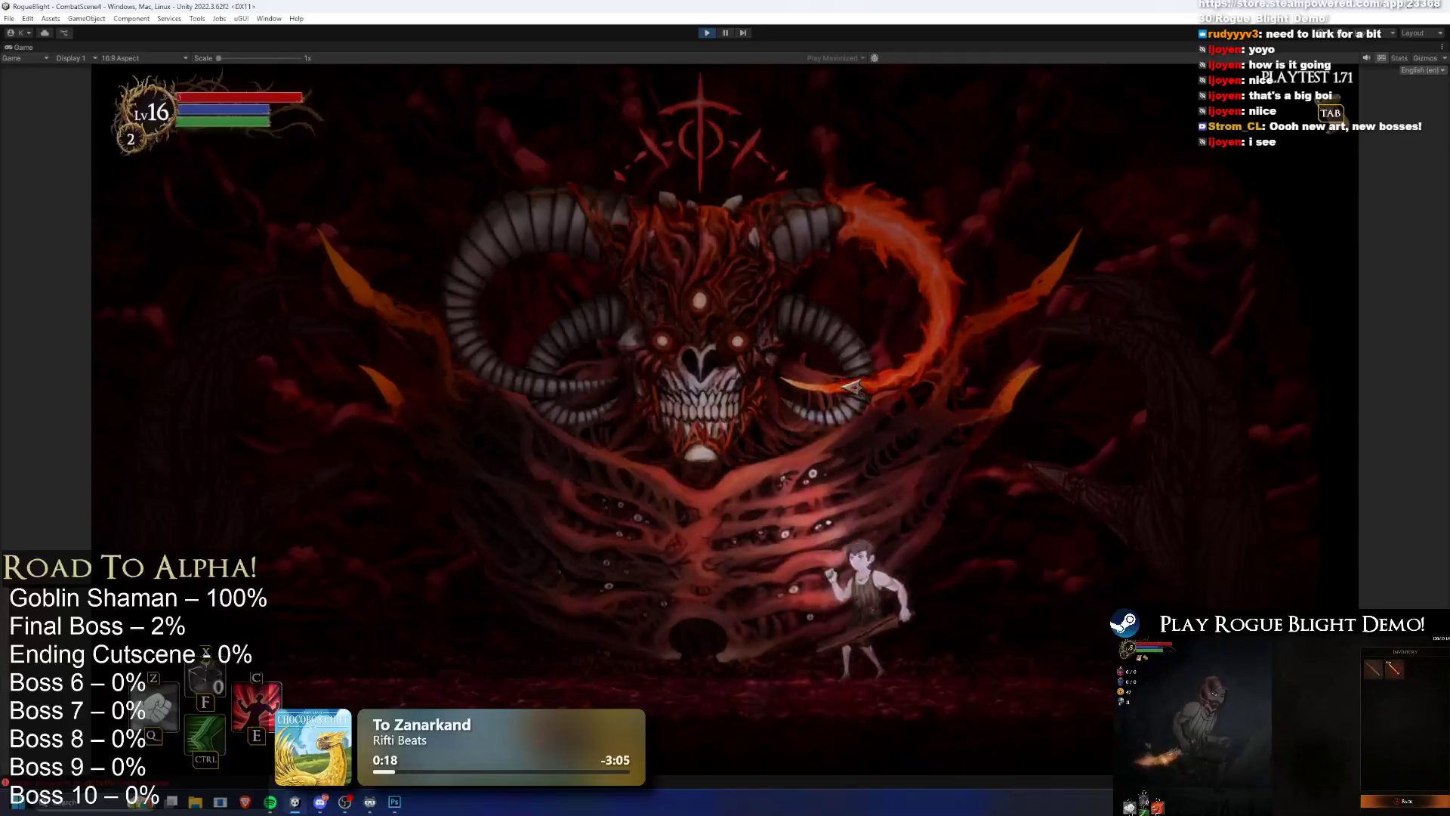
key(space)
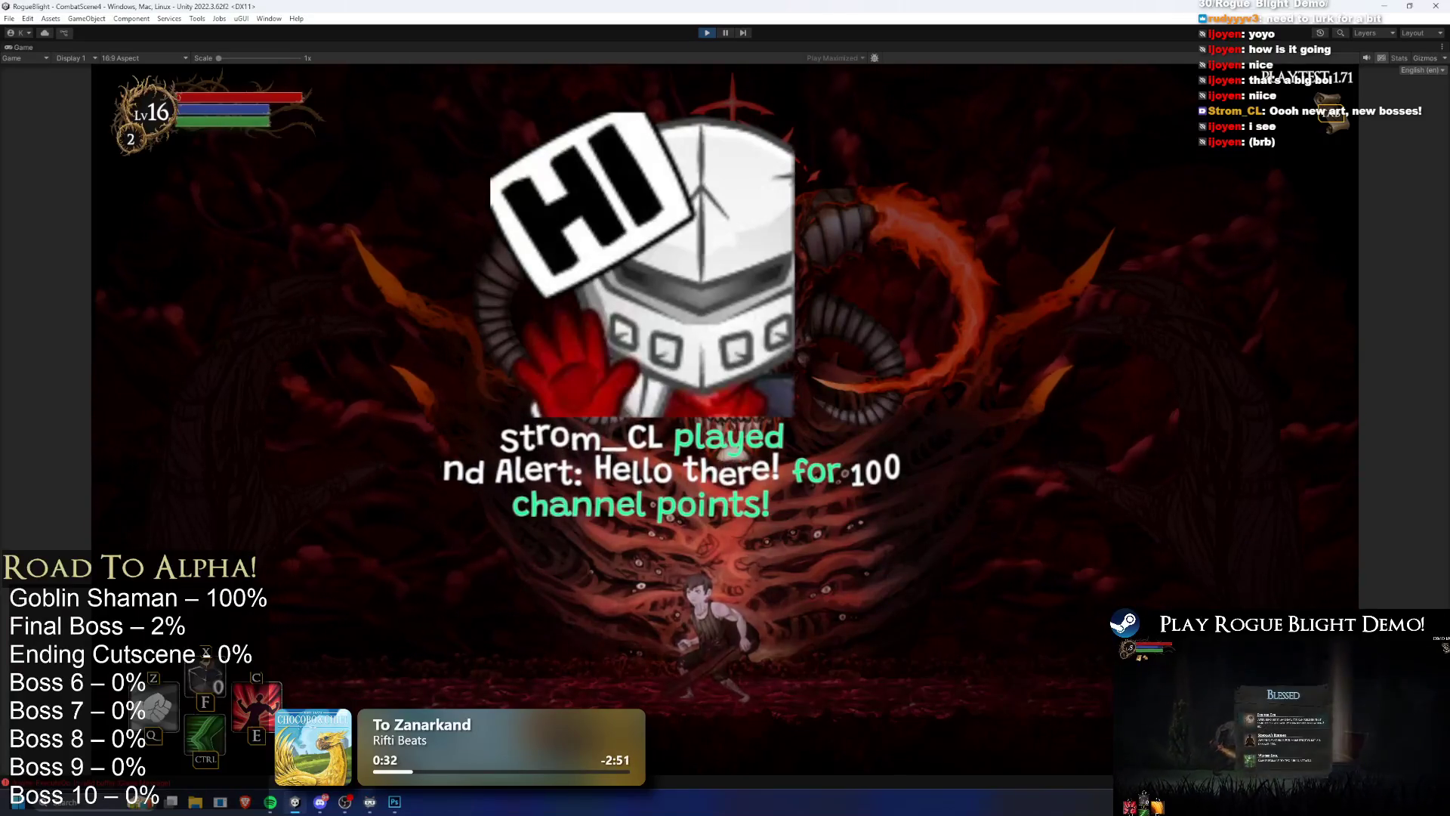
key(alt+Tab)
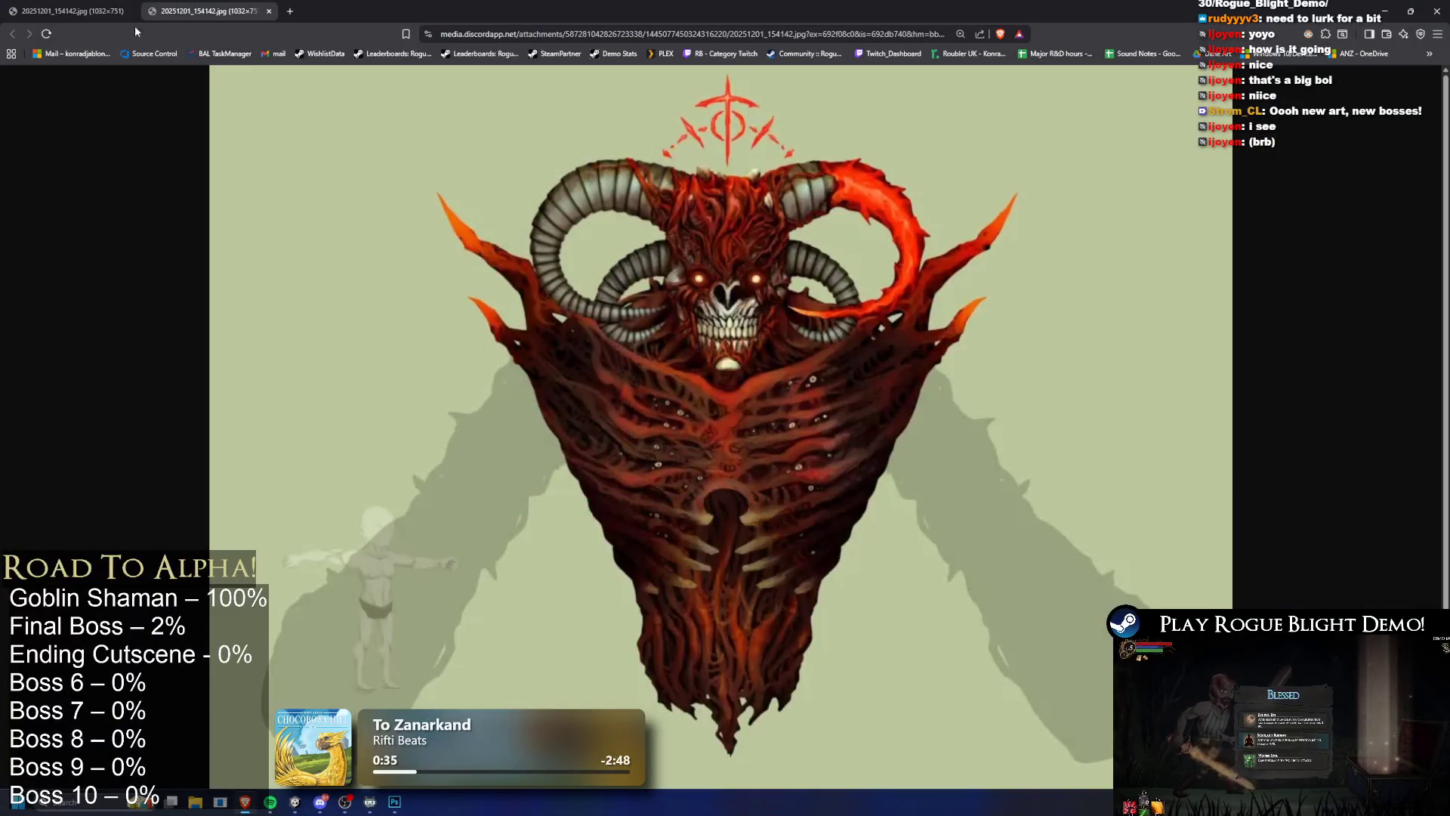
Step: Close the extra loading tab and resize the browser window until the boss image shows
middle_click(200, 6)
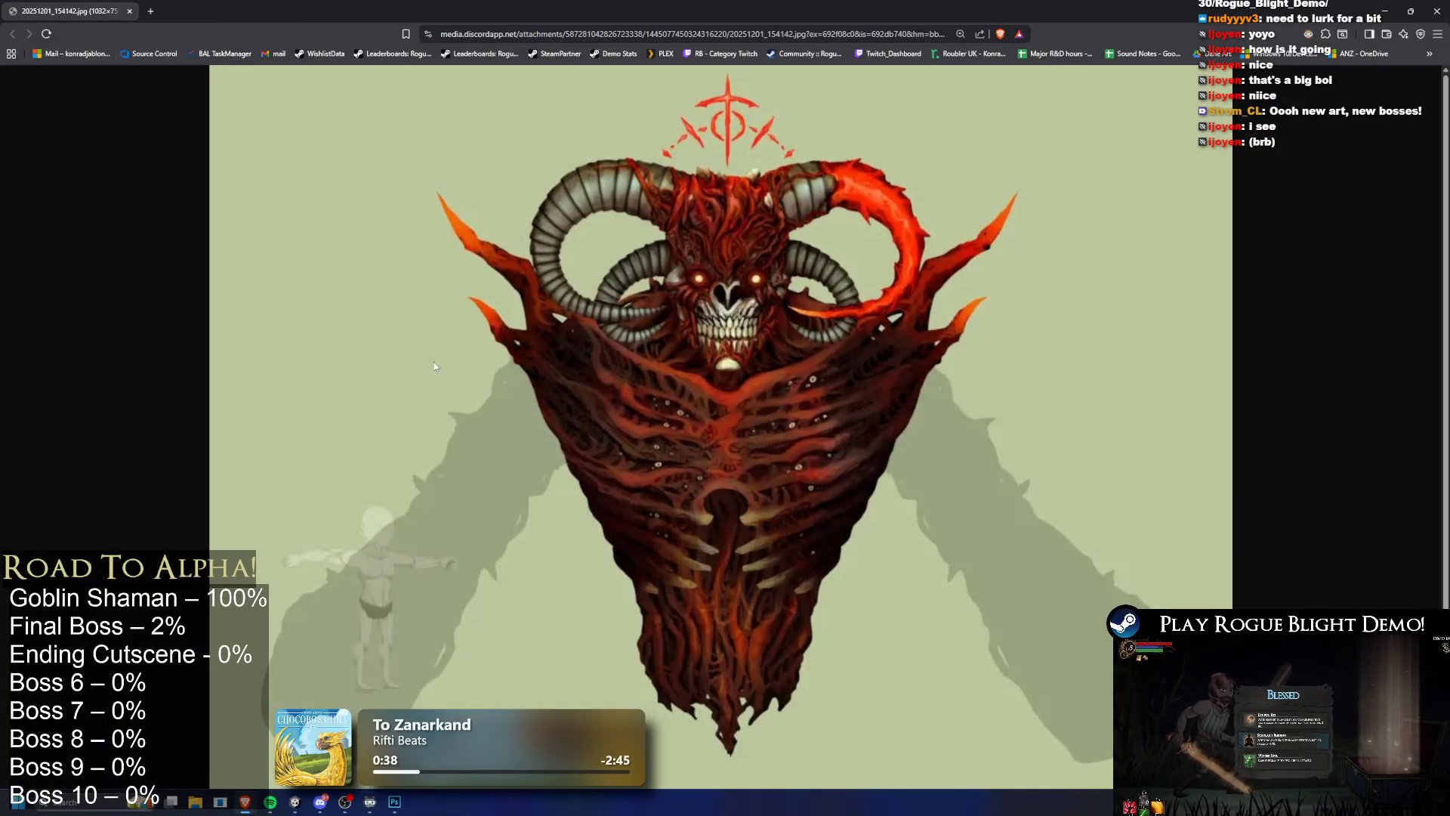
key(super+Down)
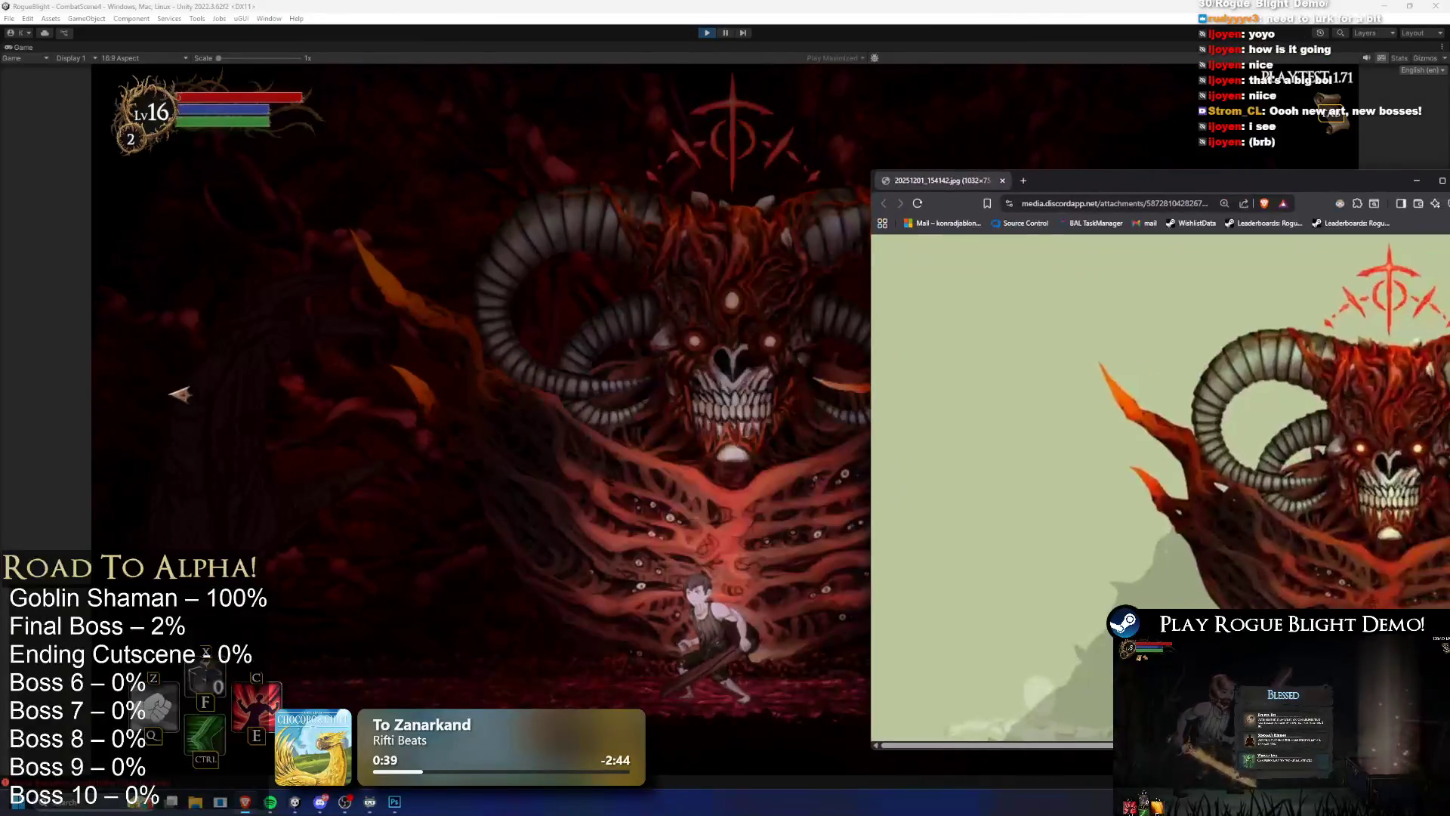
mouse_move(1068, 179)
mouse_down()
mouse_move(381, 11)
mouse_move(83, 14)
mouse_up()
middle_click(83, 14)
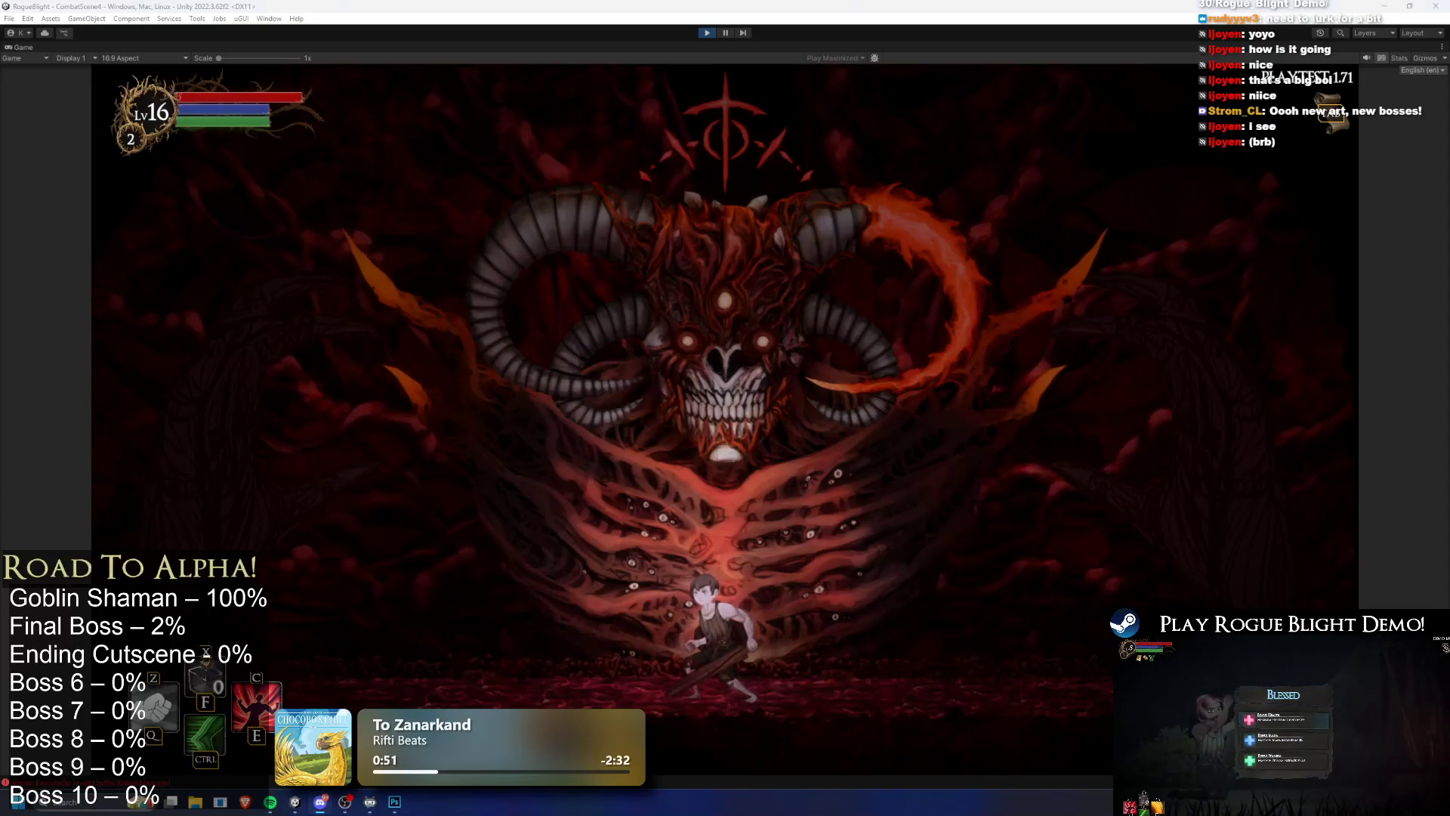
key(alt+Tab)
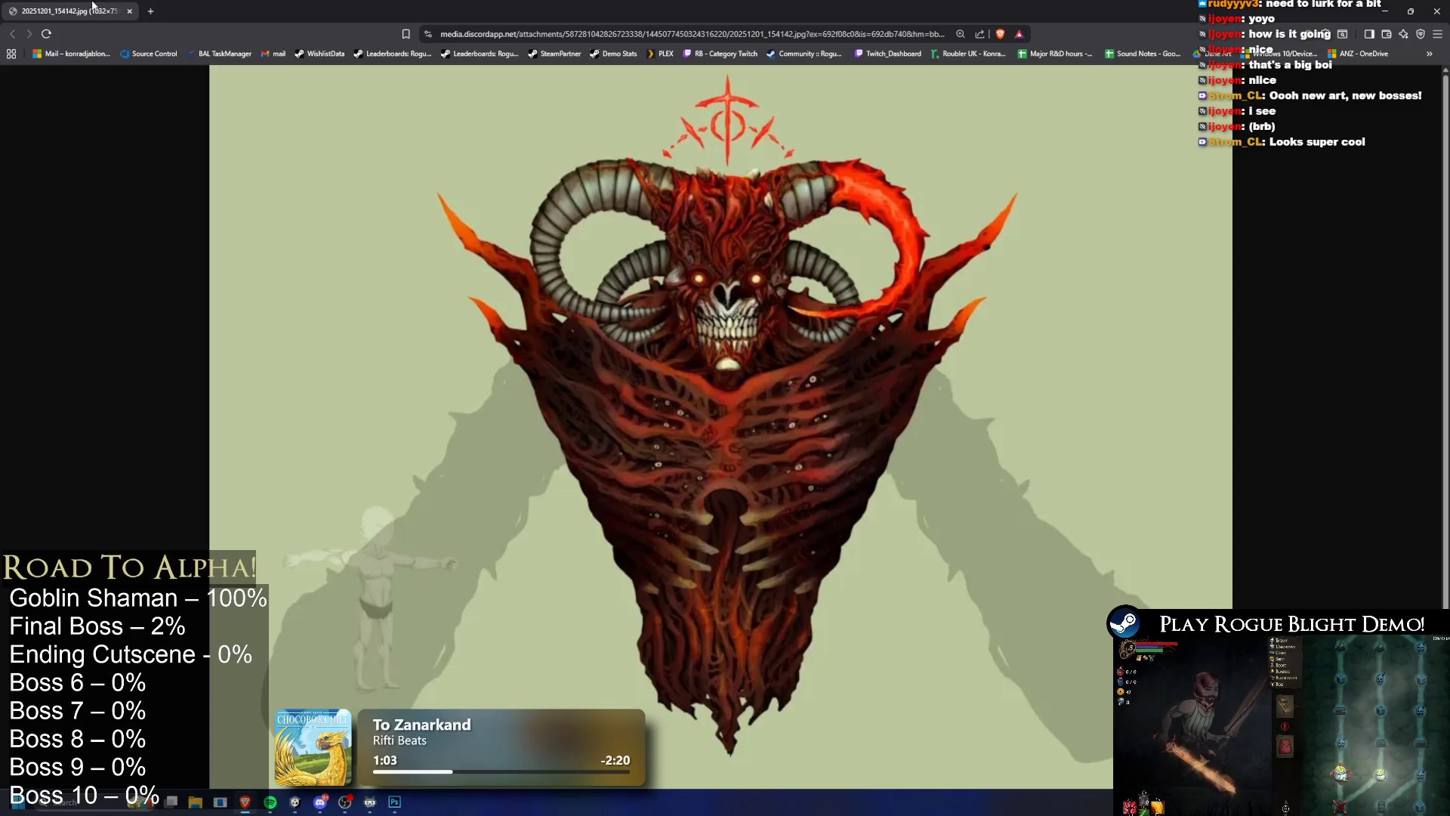
key(ctrl+w)
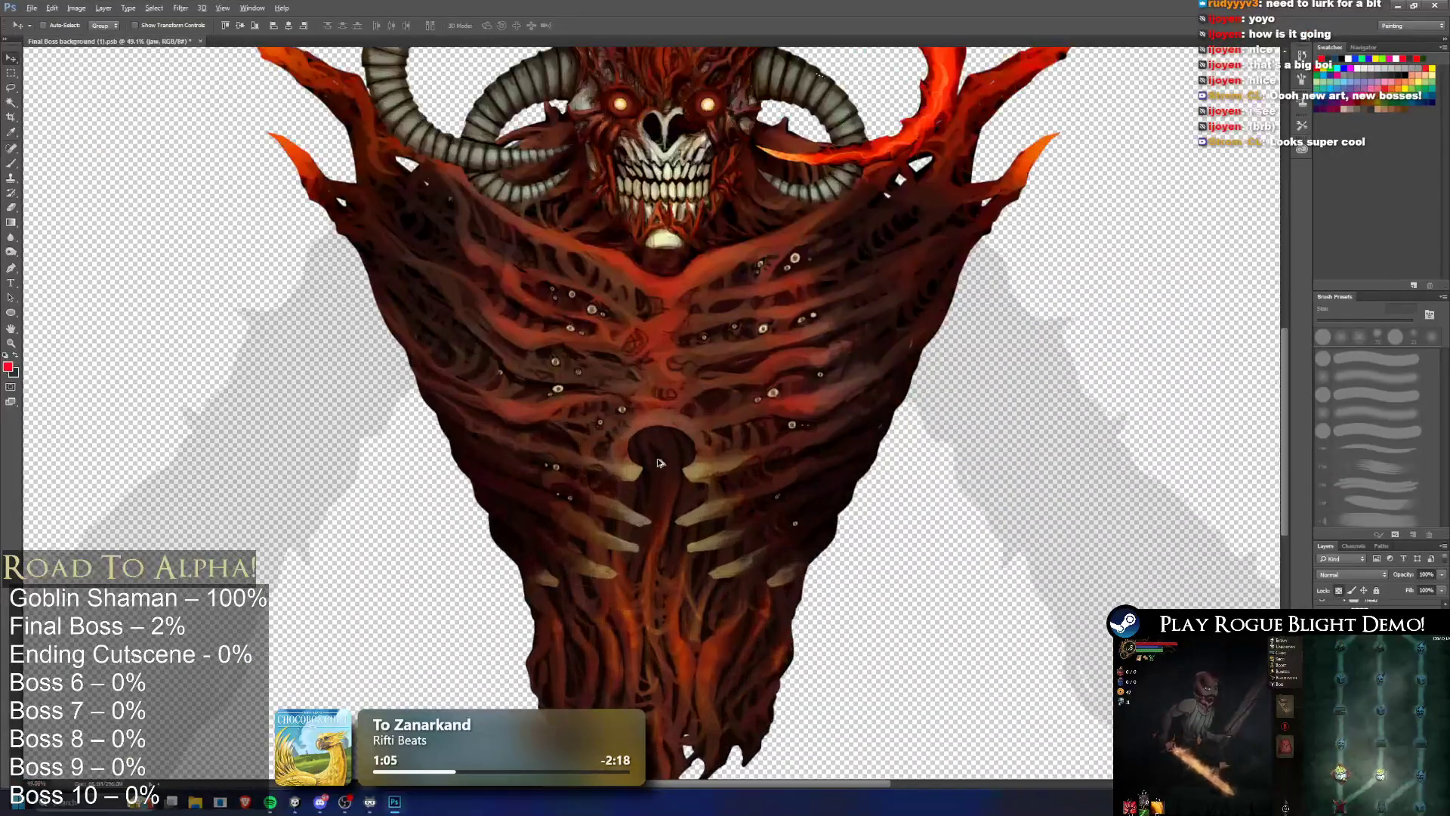
scroll(659, 462, up, 5)
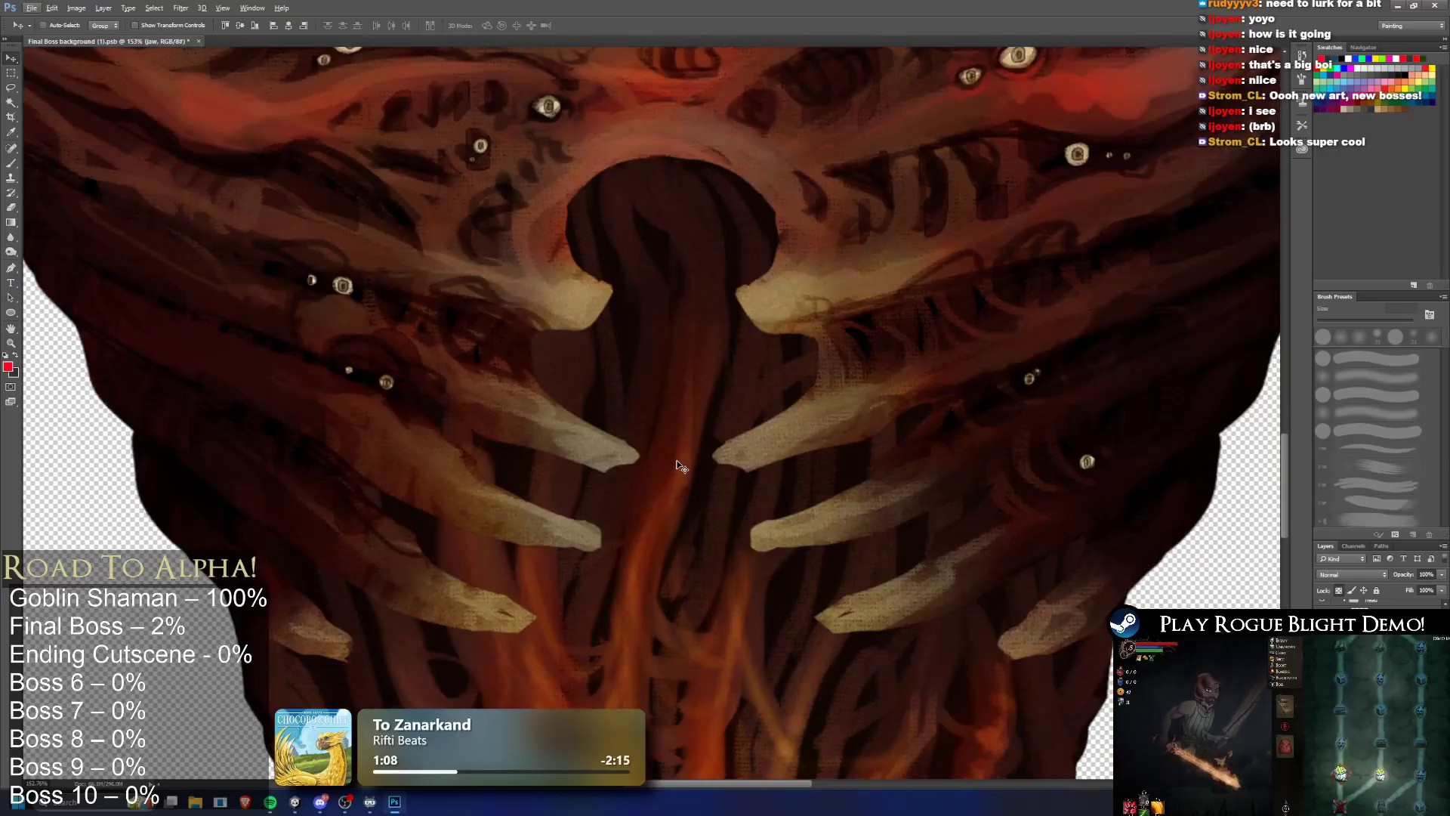
scroll(680, 466, down, 4)
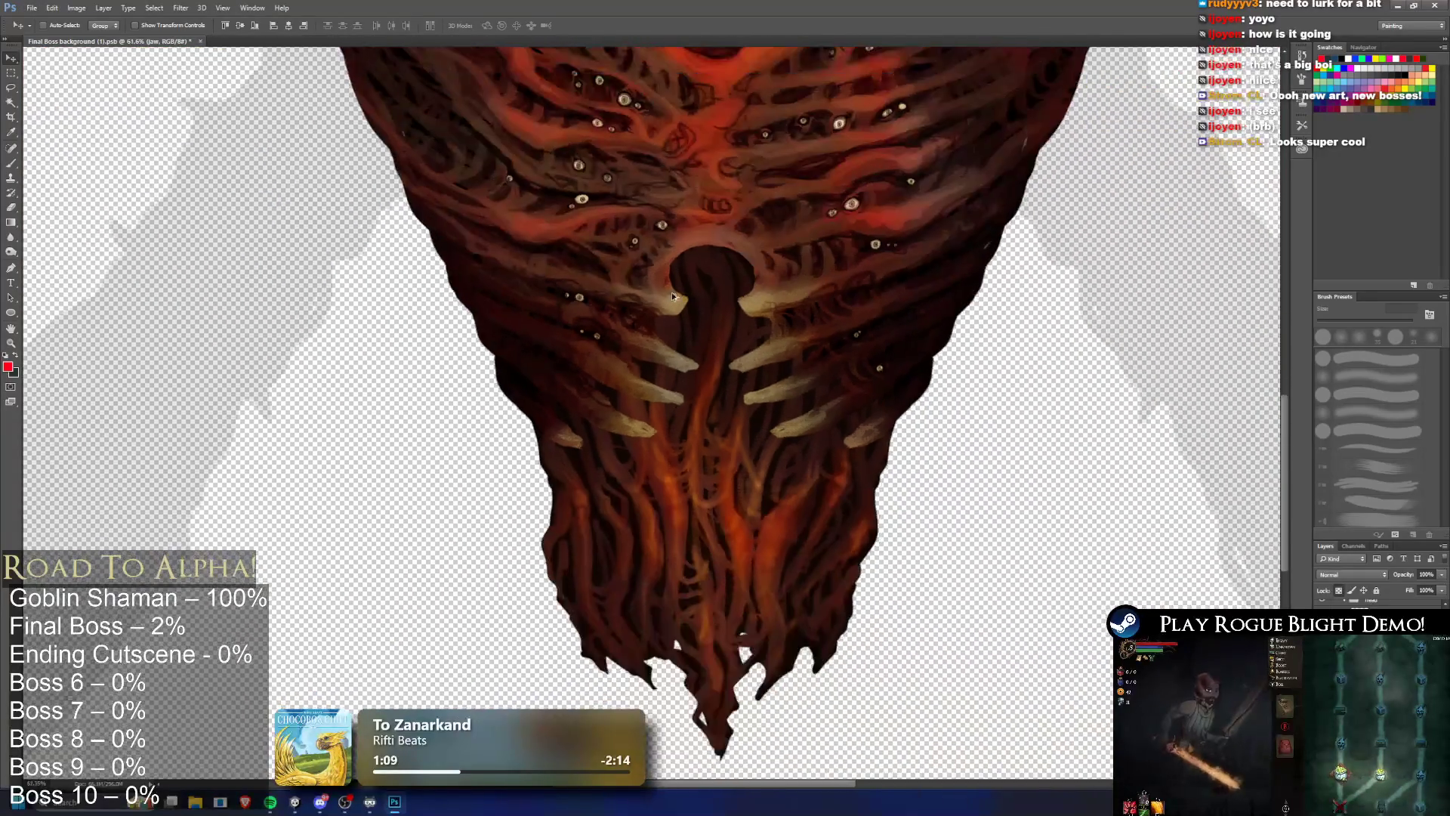
scroll(672, 296, down, 3)
scroll(608, 426, up, 4)
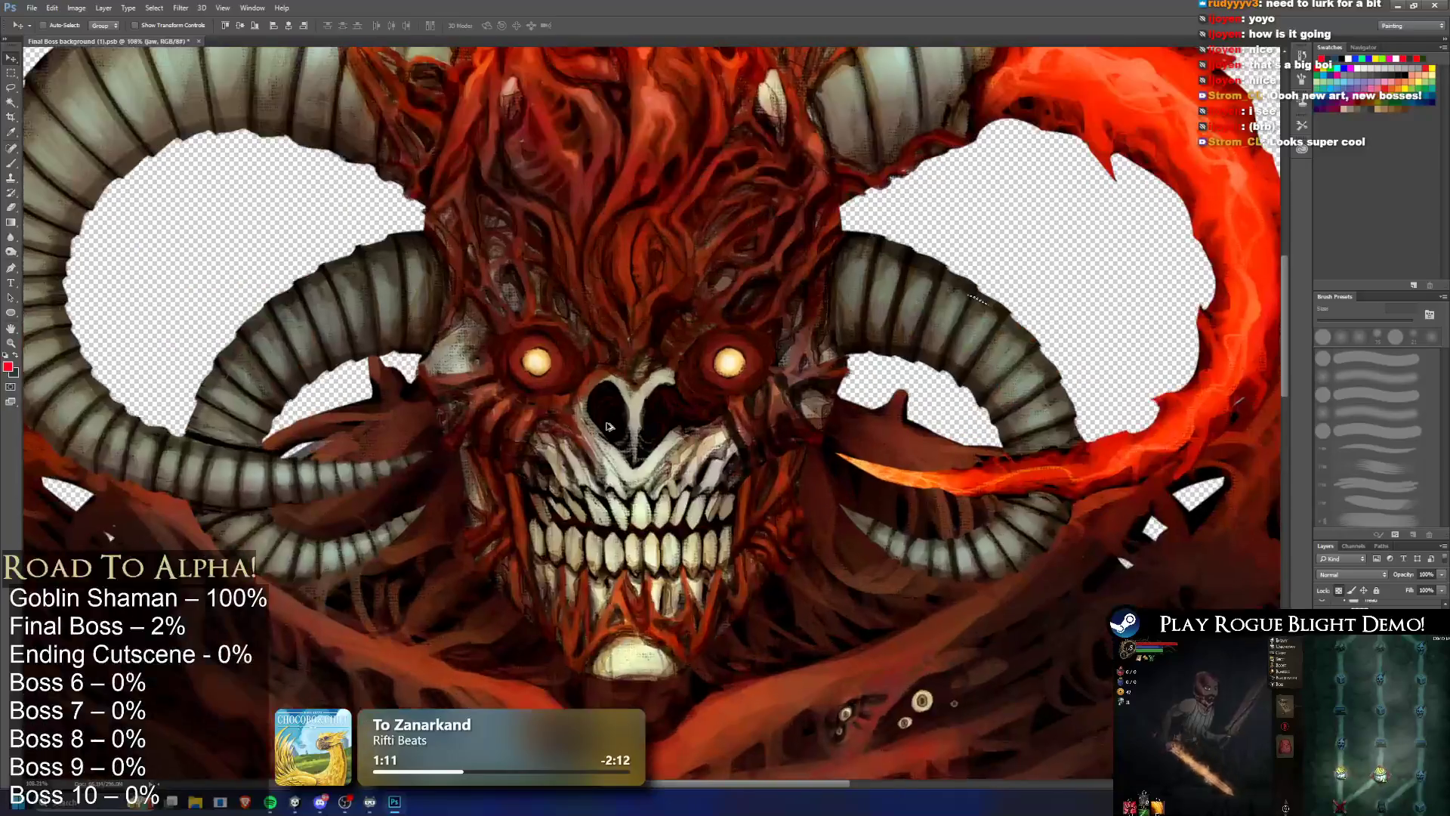
scroll(608, 427, down, 1)
scroll(700, 356, up, 2)
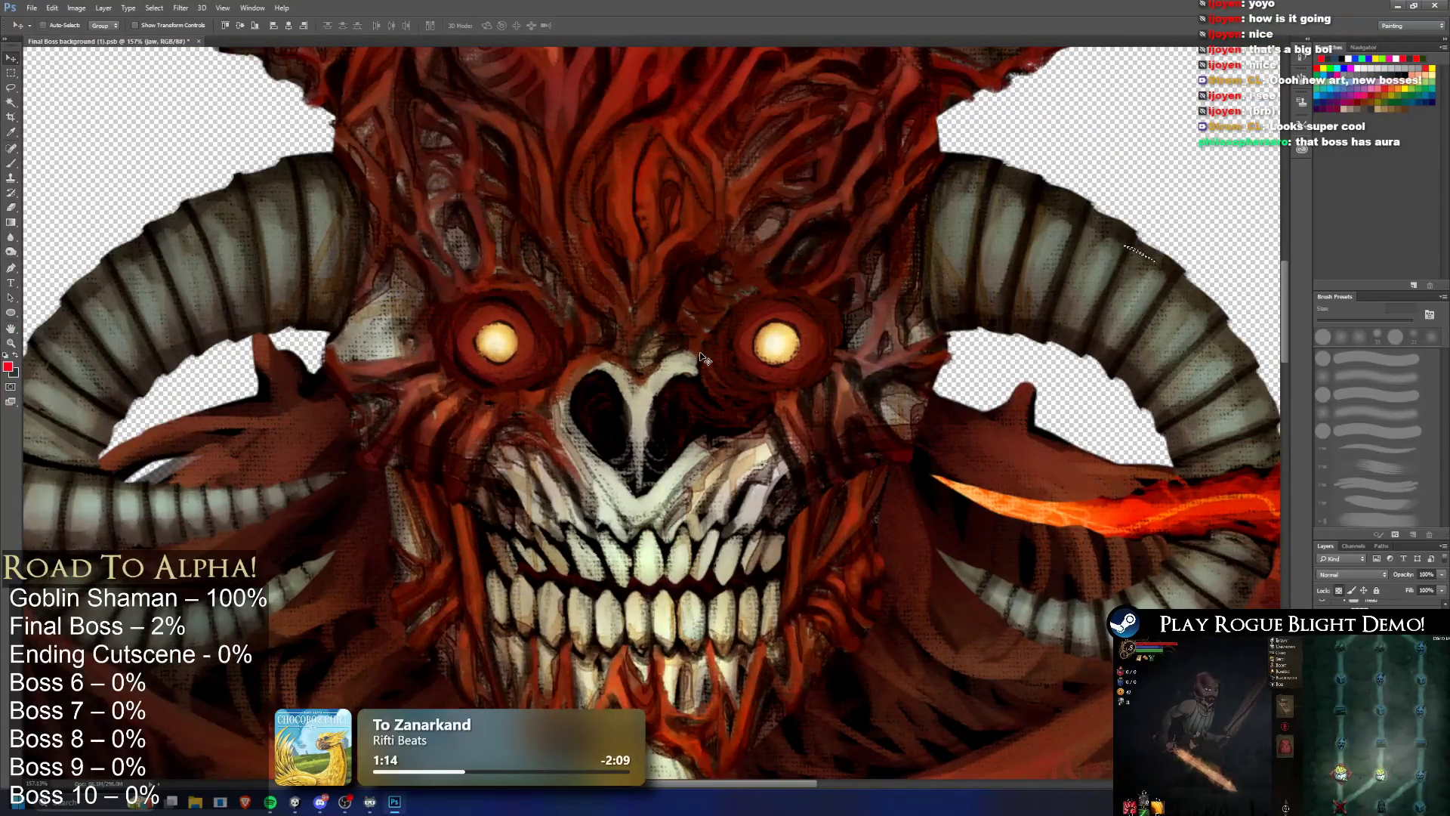
scroll(667, 328, down, 6)
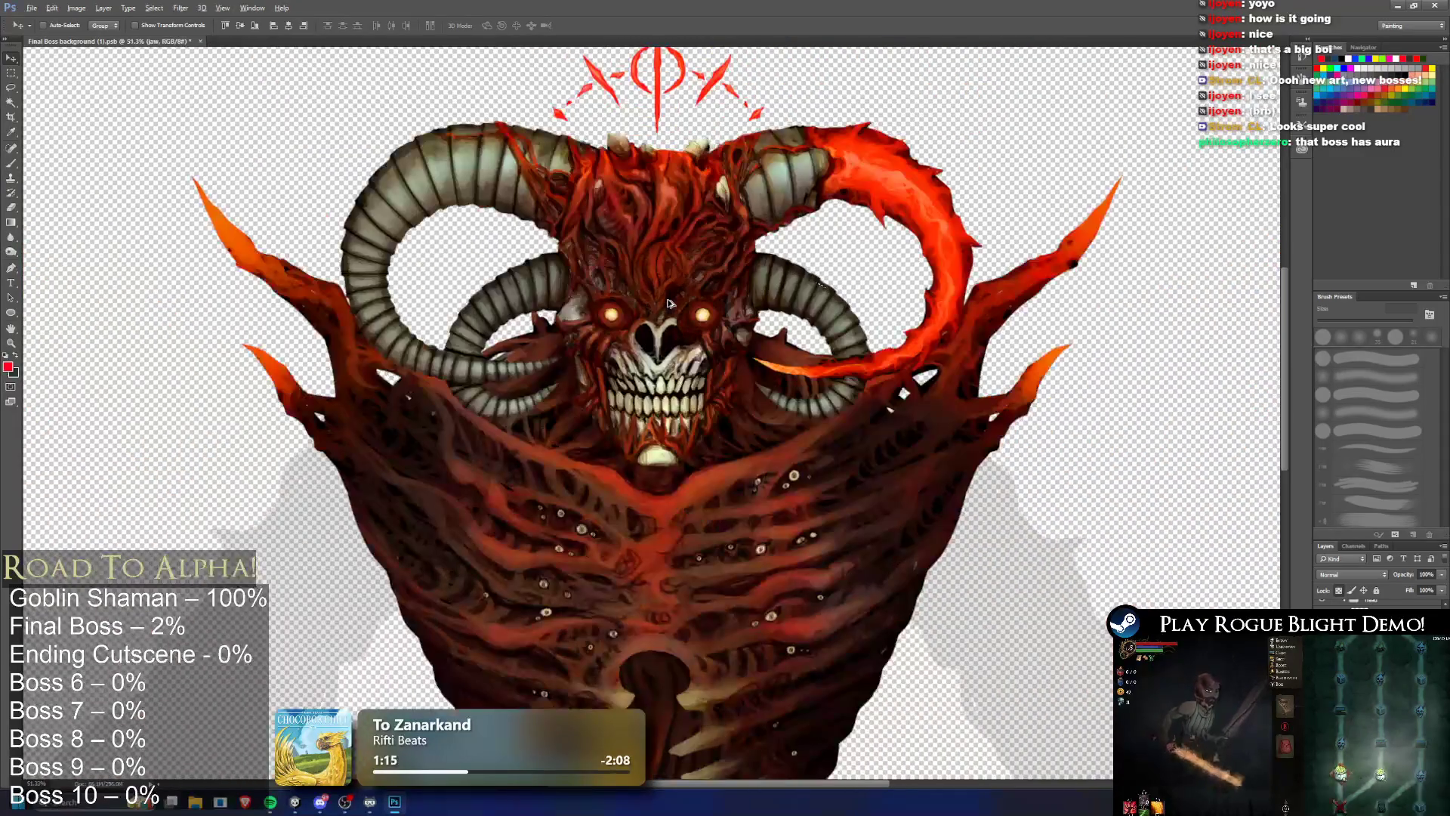
scroll(666, 314, up, 7)
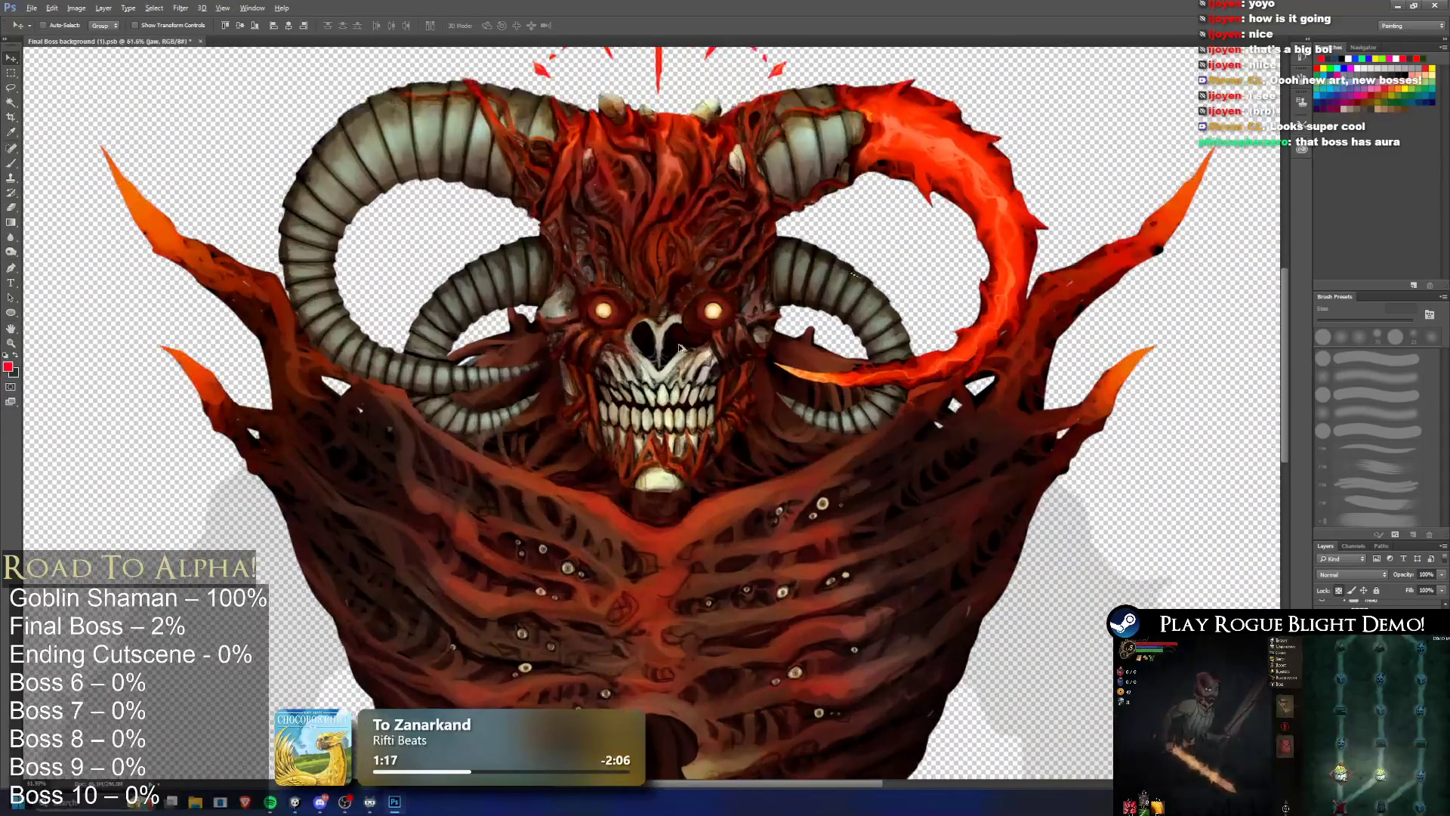
scroll(586, 215, down, 4)
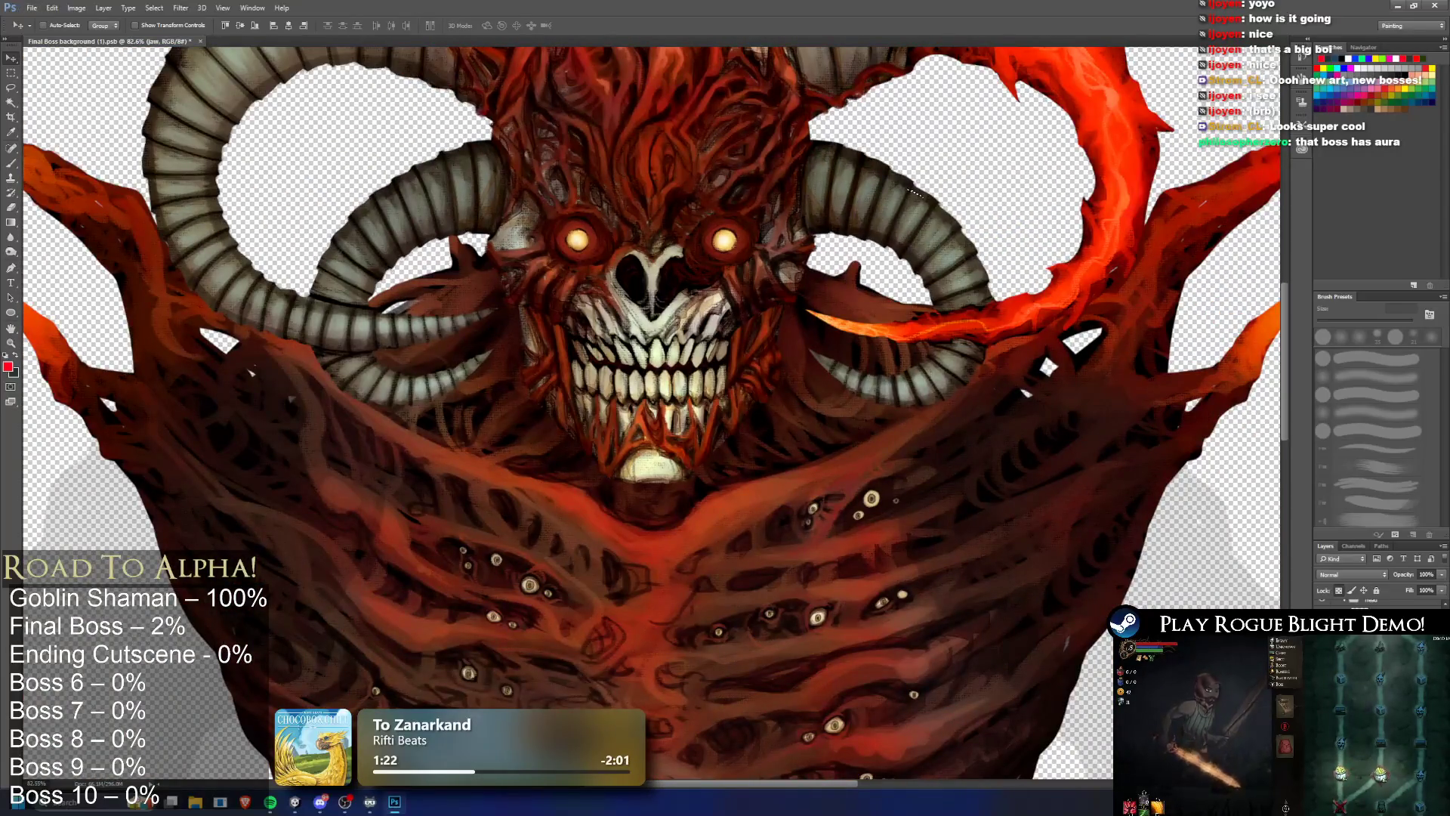
scroll(671, 123, up, 3)
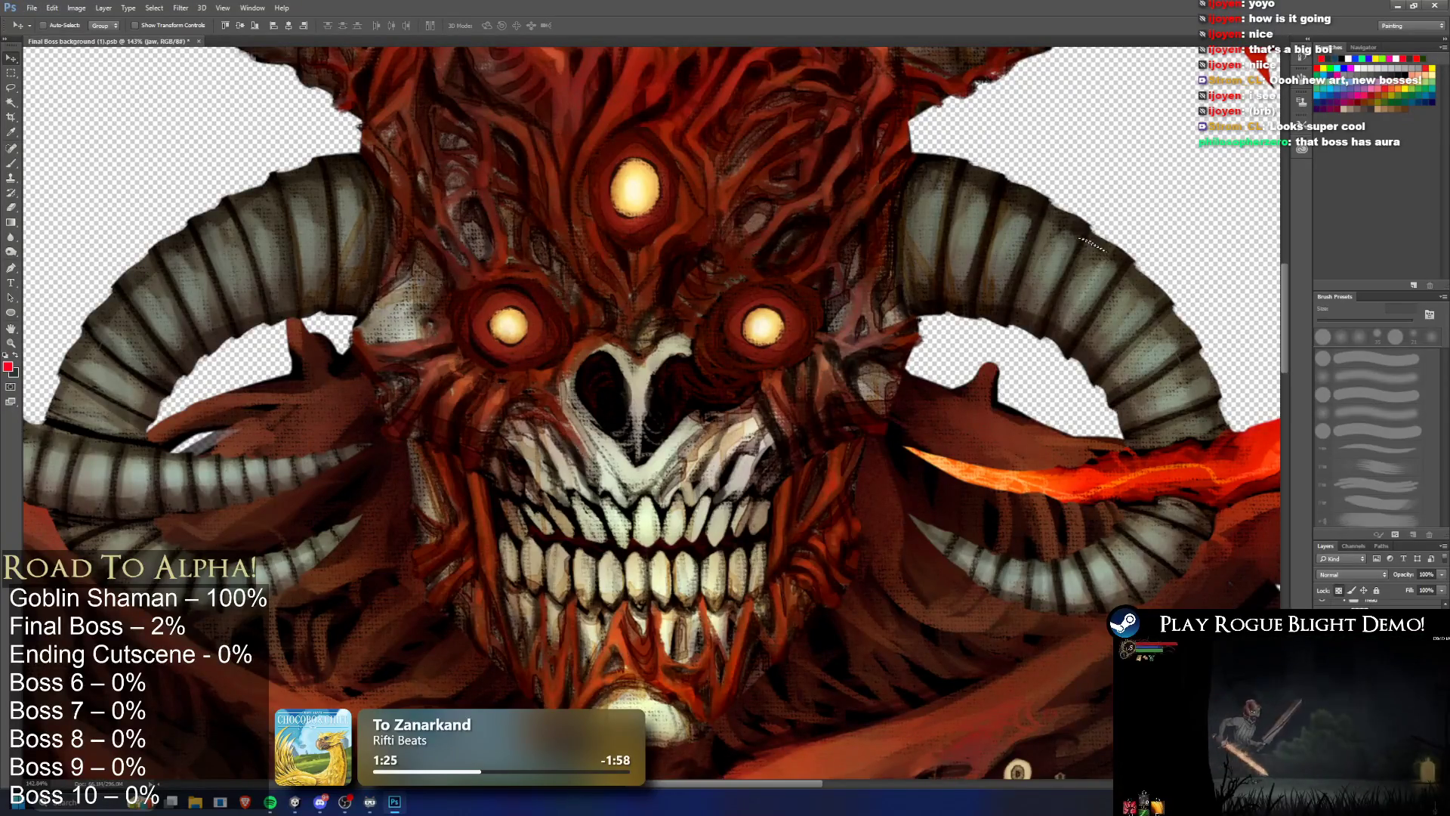
scroll(682, 327, down, 5)
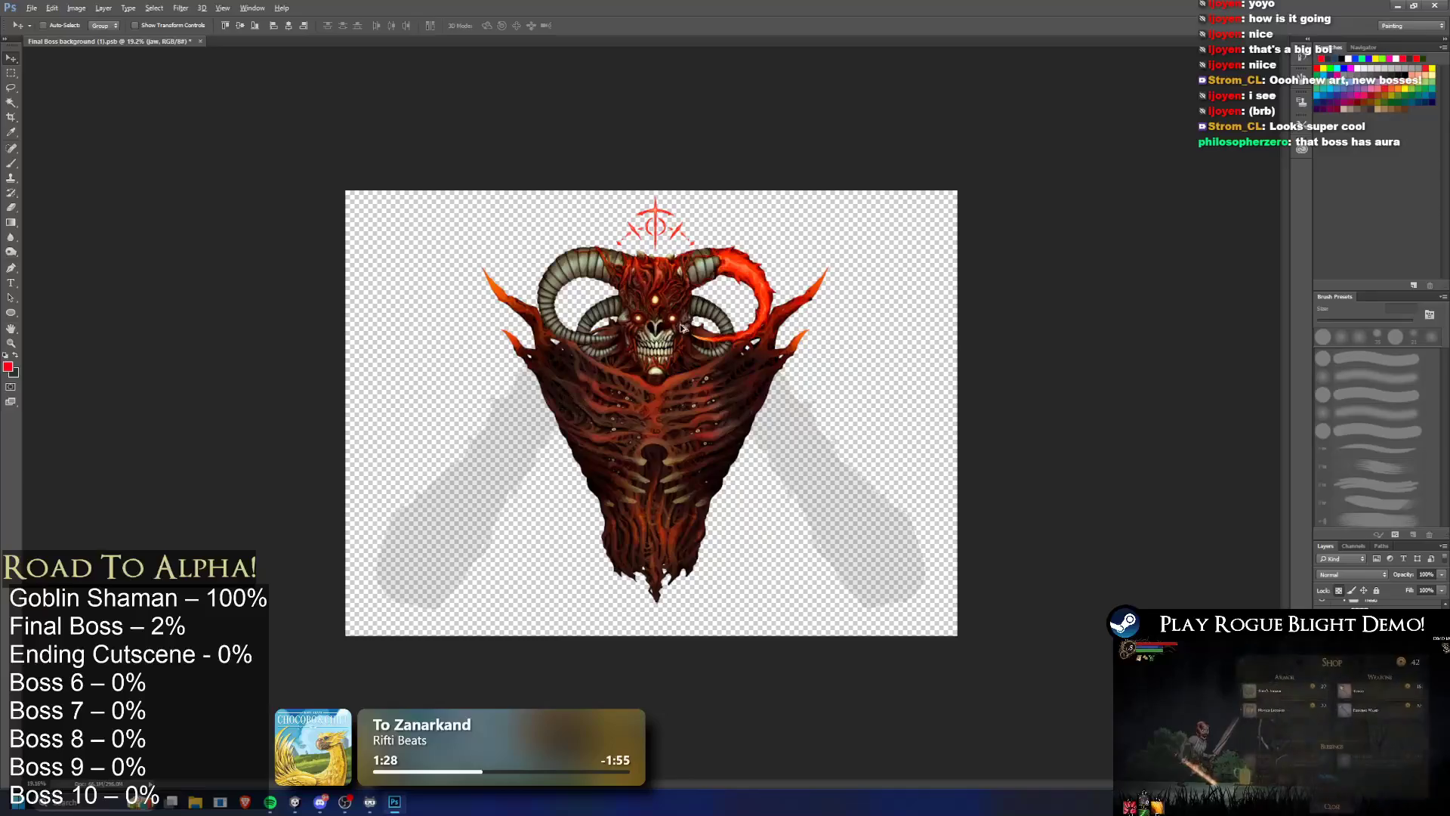
scroll(681, 327, up, 1)
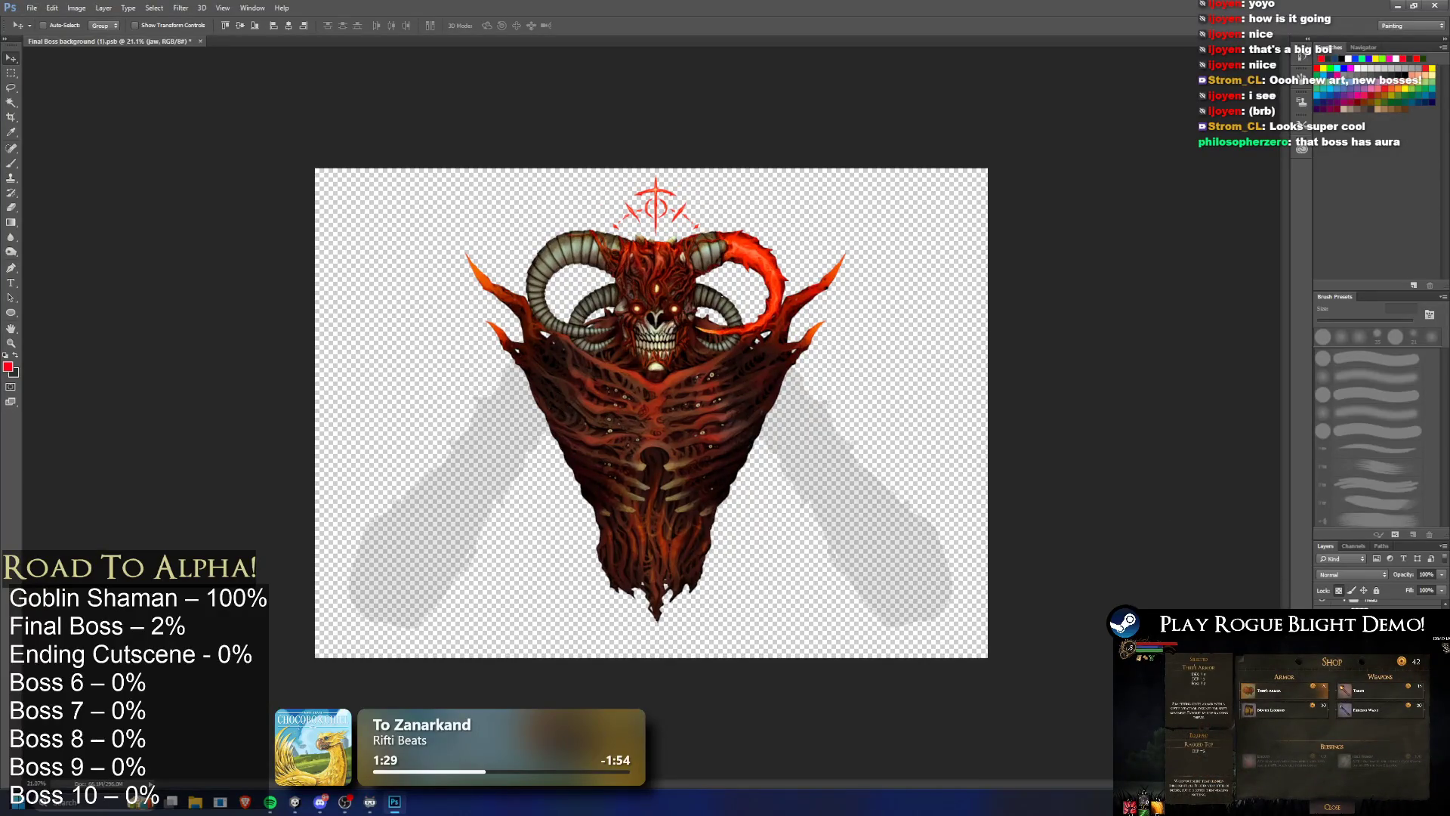
scroll(656, 285, up, 7)
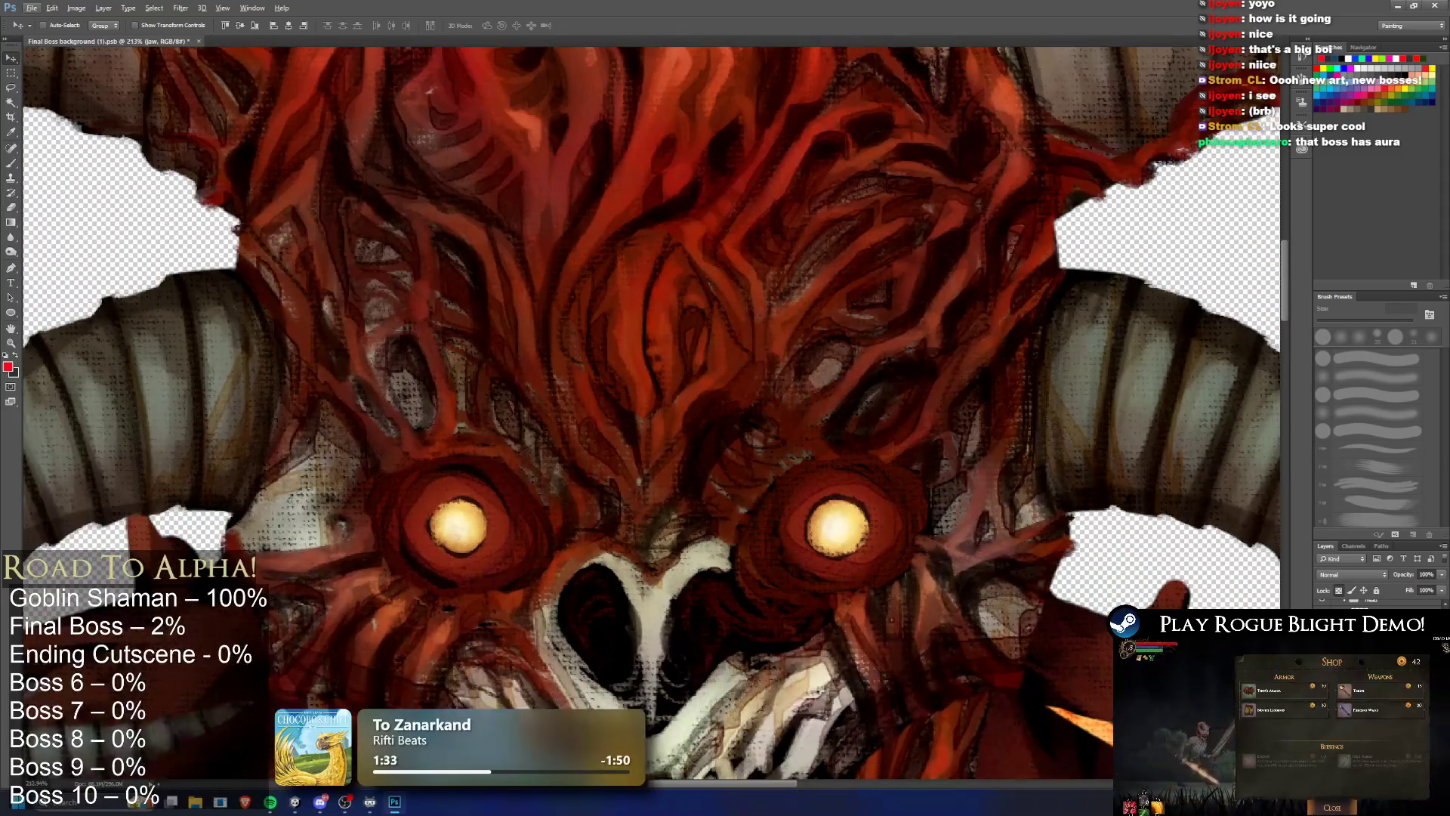
Step: Stretch the forehead sliver open into a full third eye with Free Transform and commit it
click(667, 330)
click(690, 286)
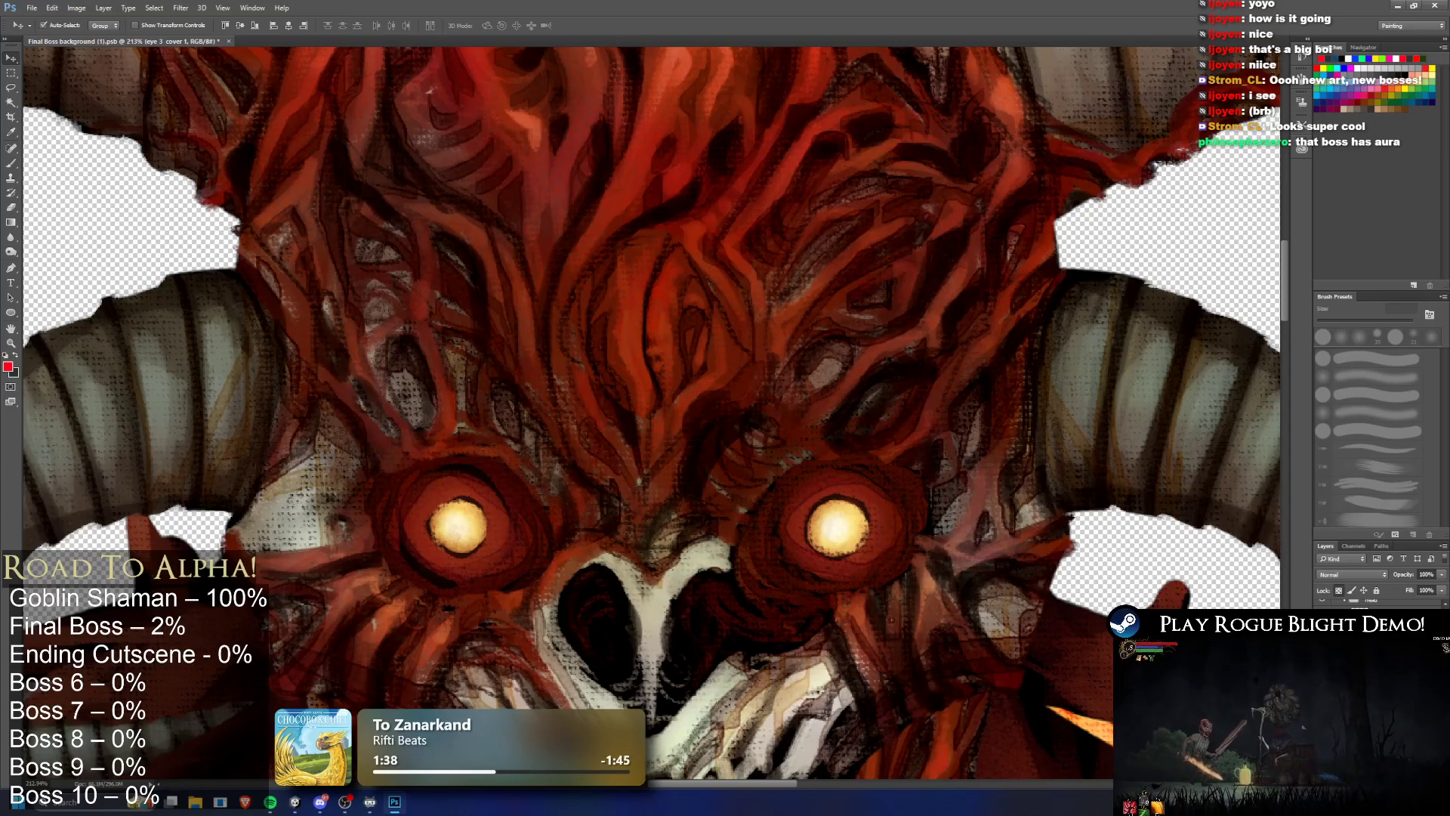
click(714, 289)
click(703, 294)
drag(712, 301, 753, 302)
key(Return)
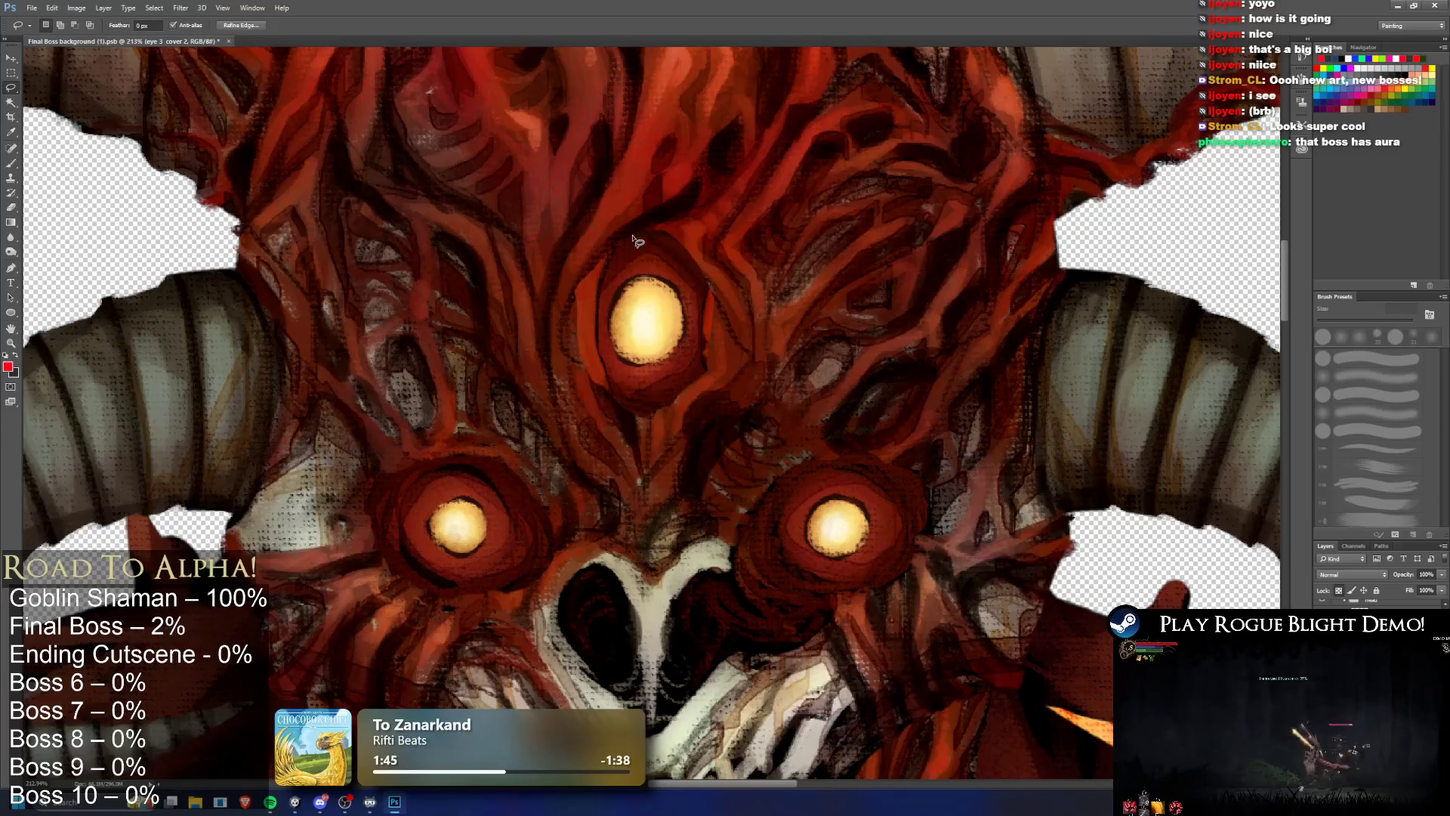
Step: Lasso the jaw area and move the lower face slightly down and left
key(l)
scroll(624, 209, down, 5)
scroll(624, 209, down, 3)
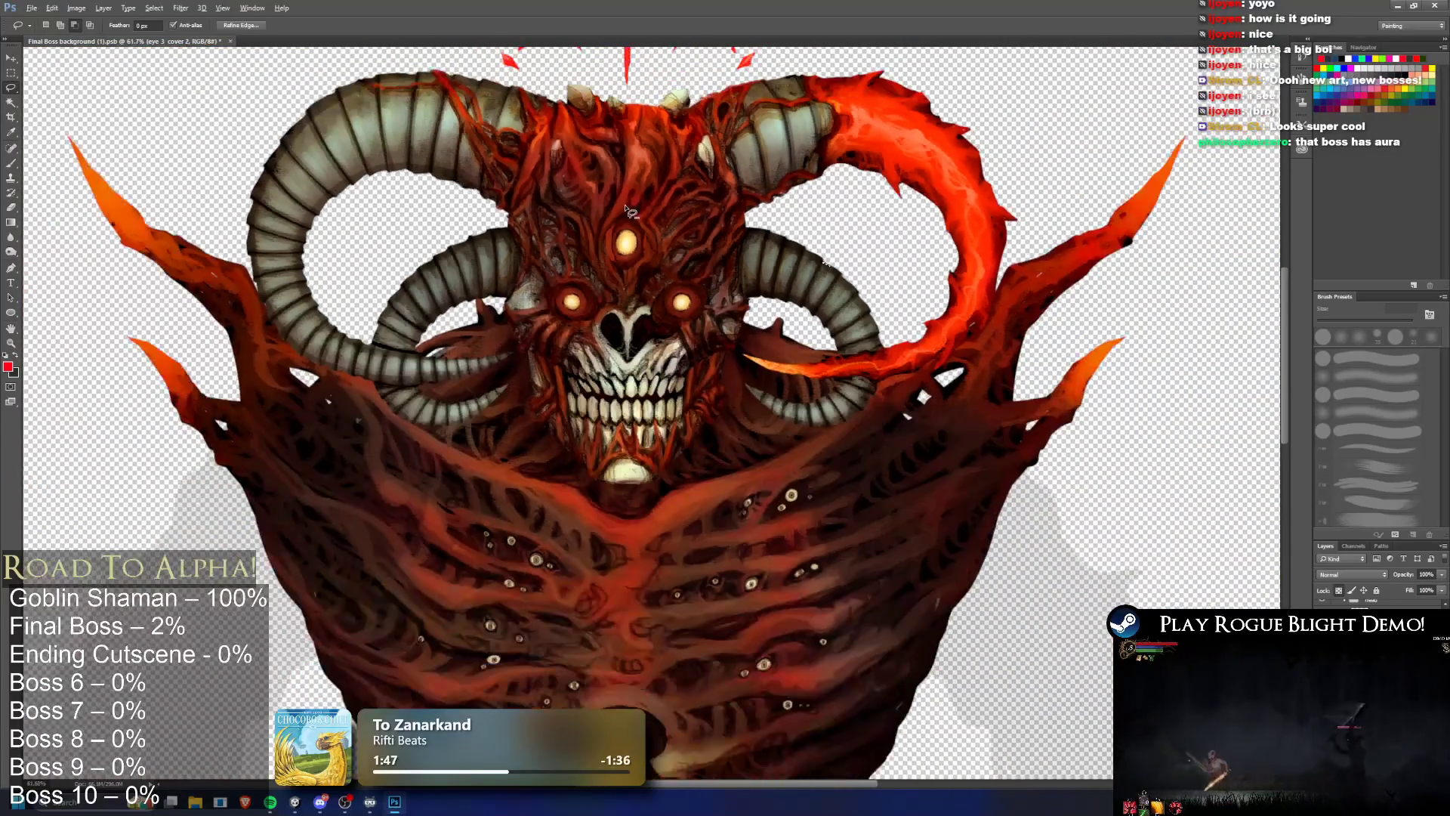
scroll(682, 180, up, 1)
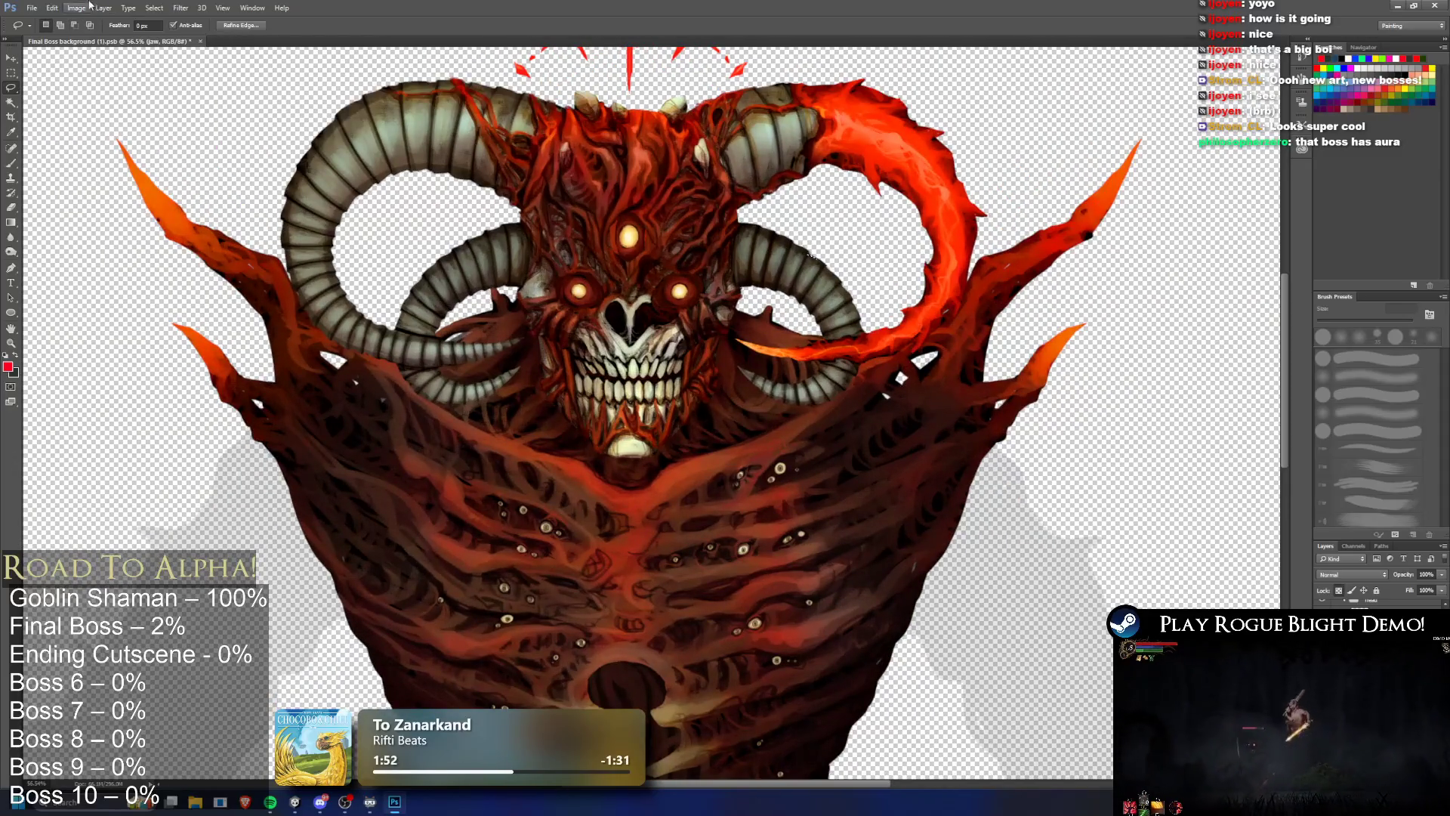
click(11, 58)
drag(633, 401, 629, 430)
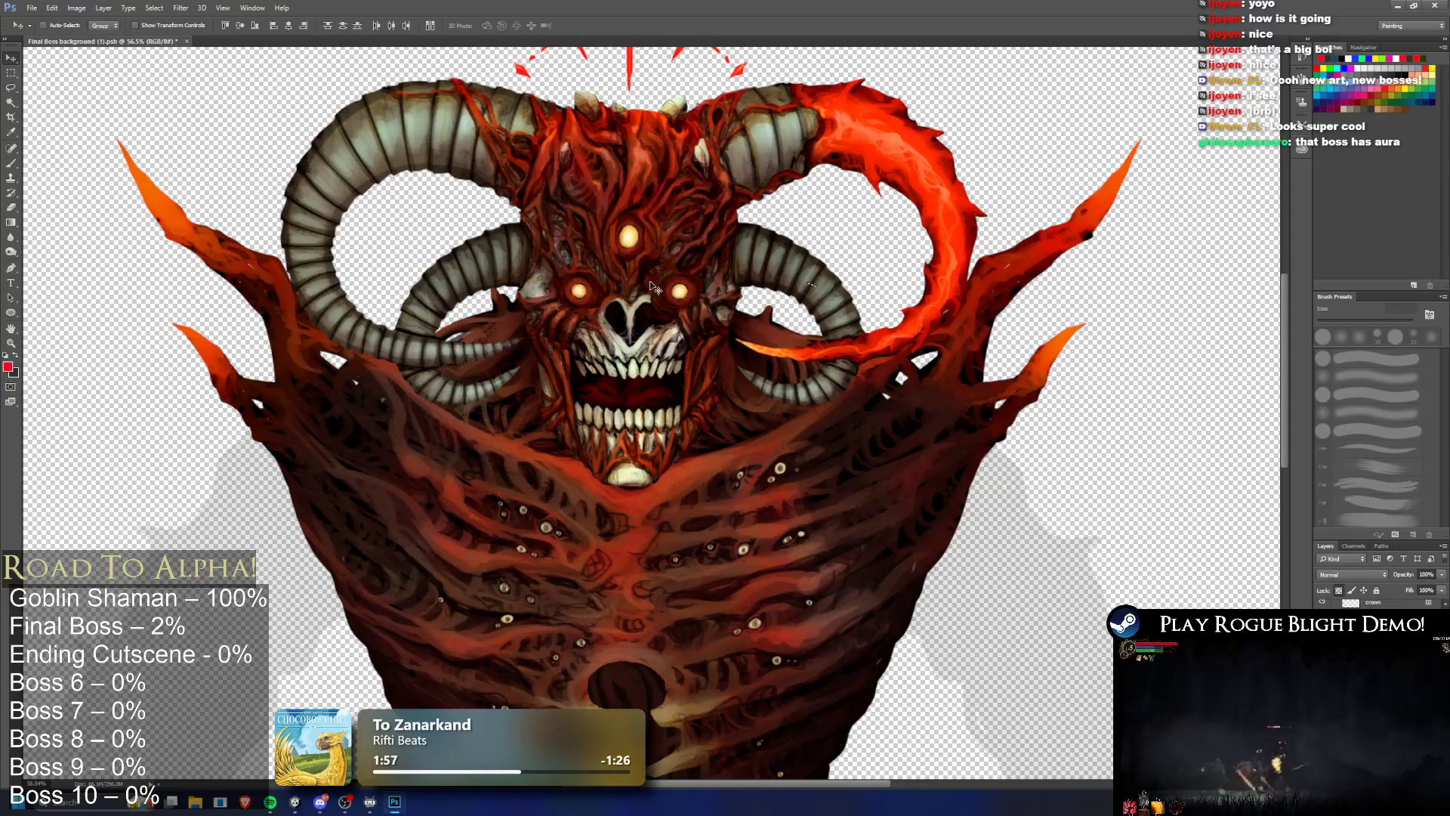
drag(648, 285, 646, 295)
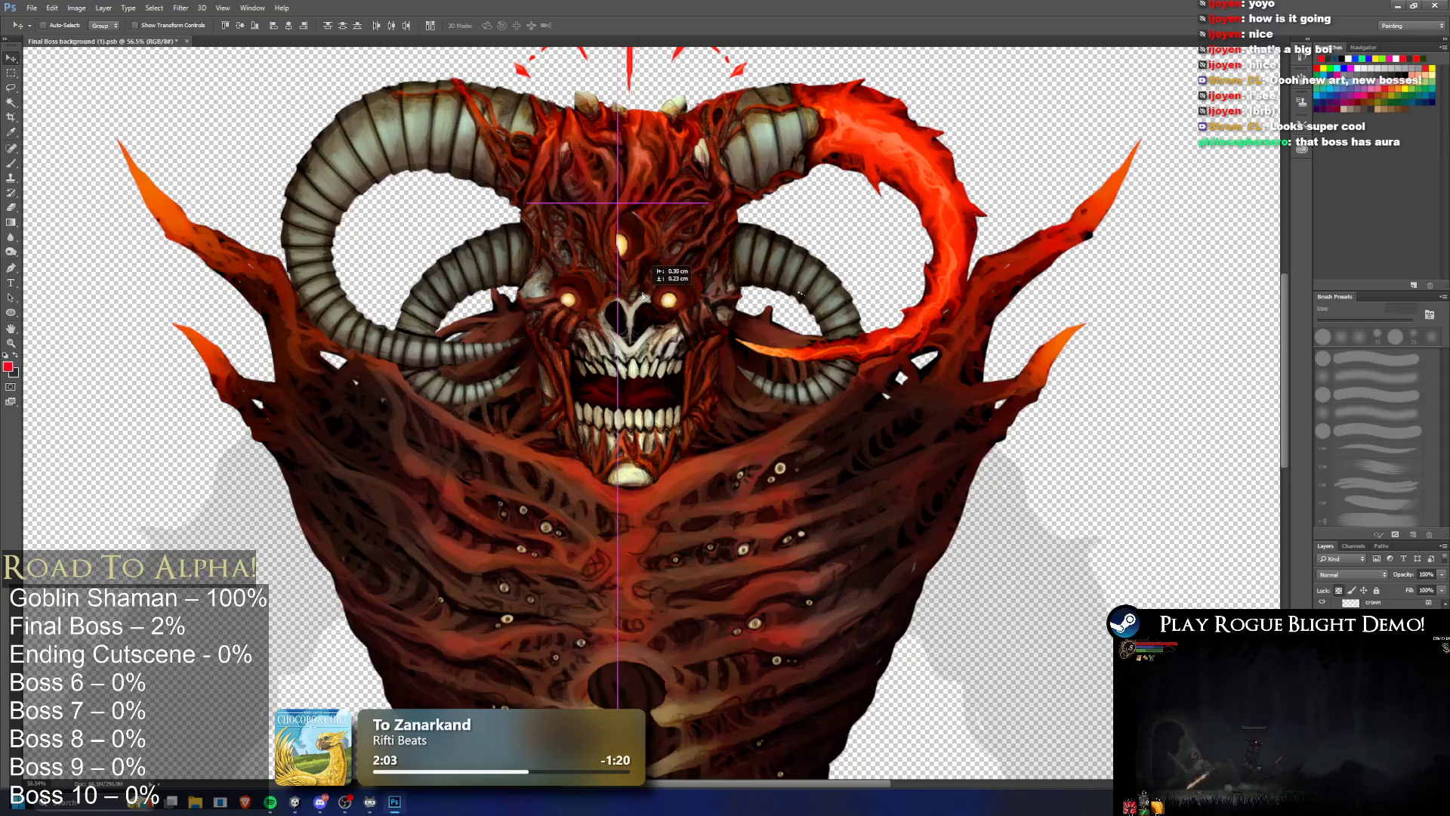
drag(644, 287, 638, 292)
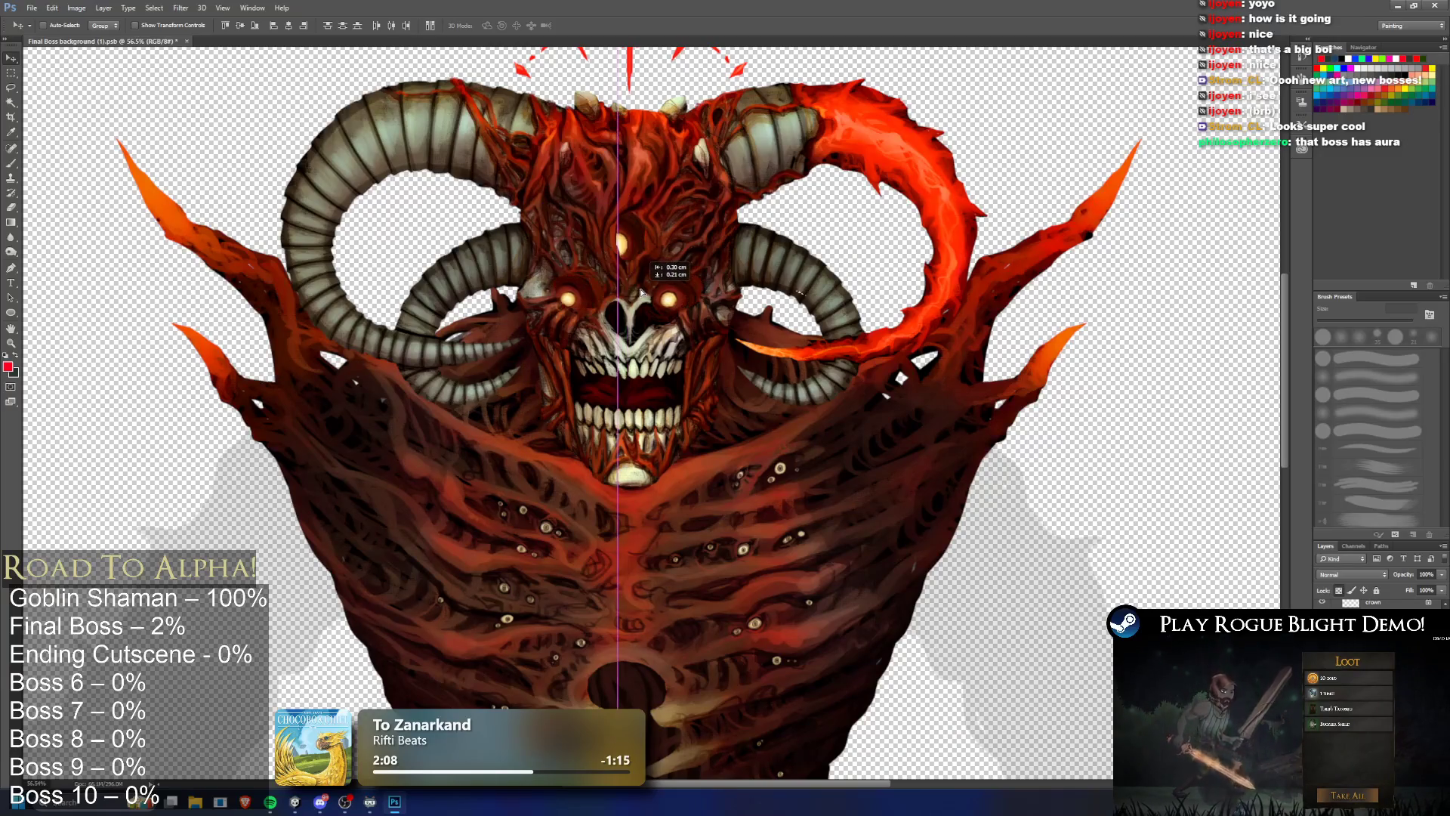
key(ctrl+0)
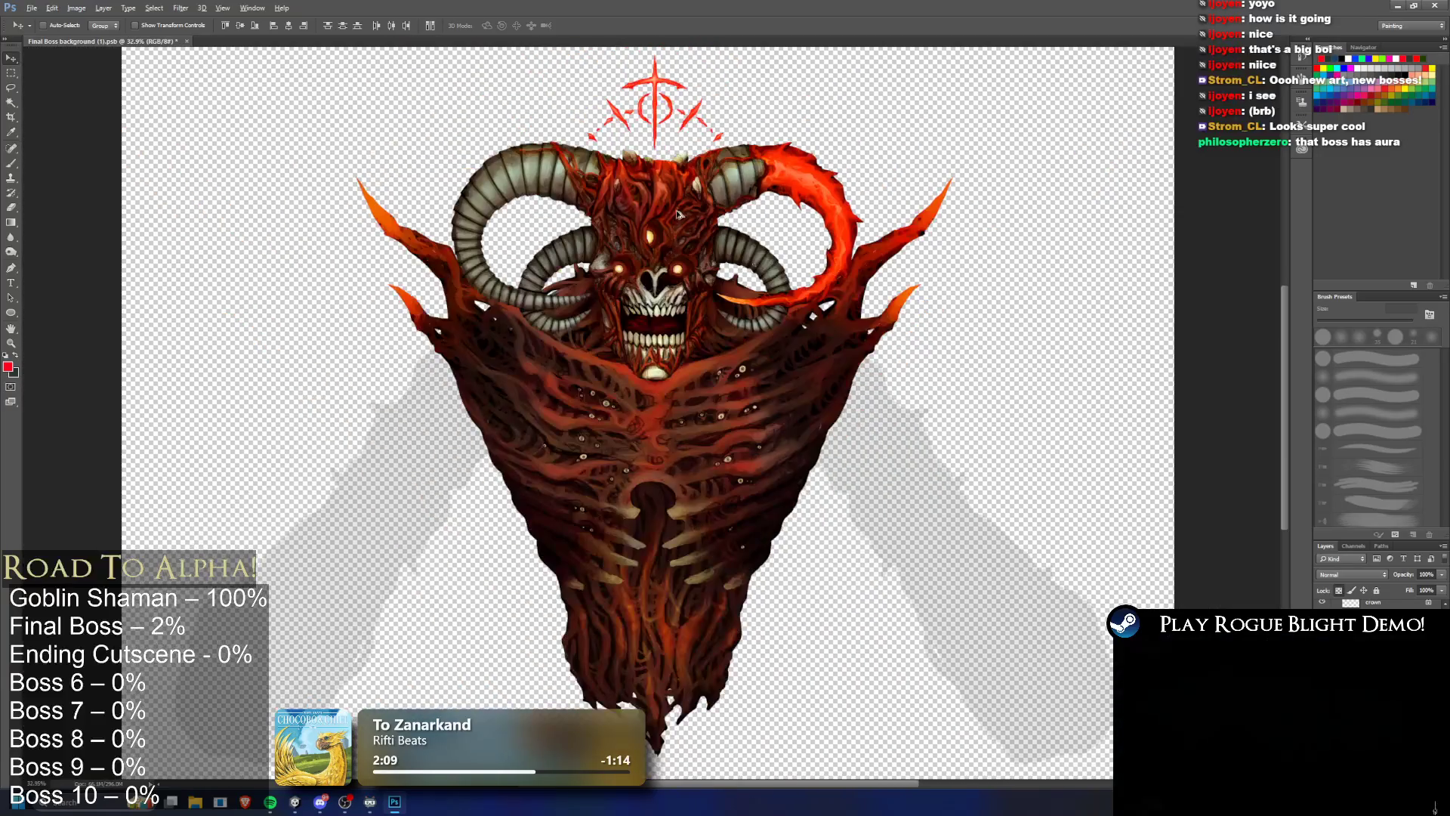
Step: Quit Photoshop without saving the PSD, then stop the running Unity playtest
click(1443, 9)
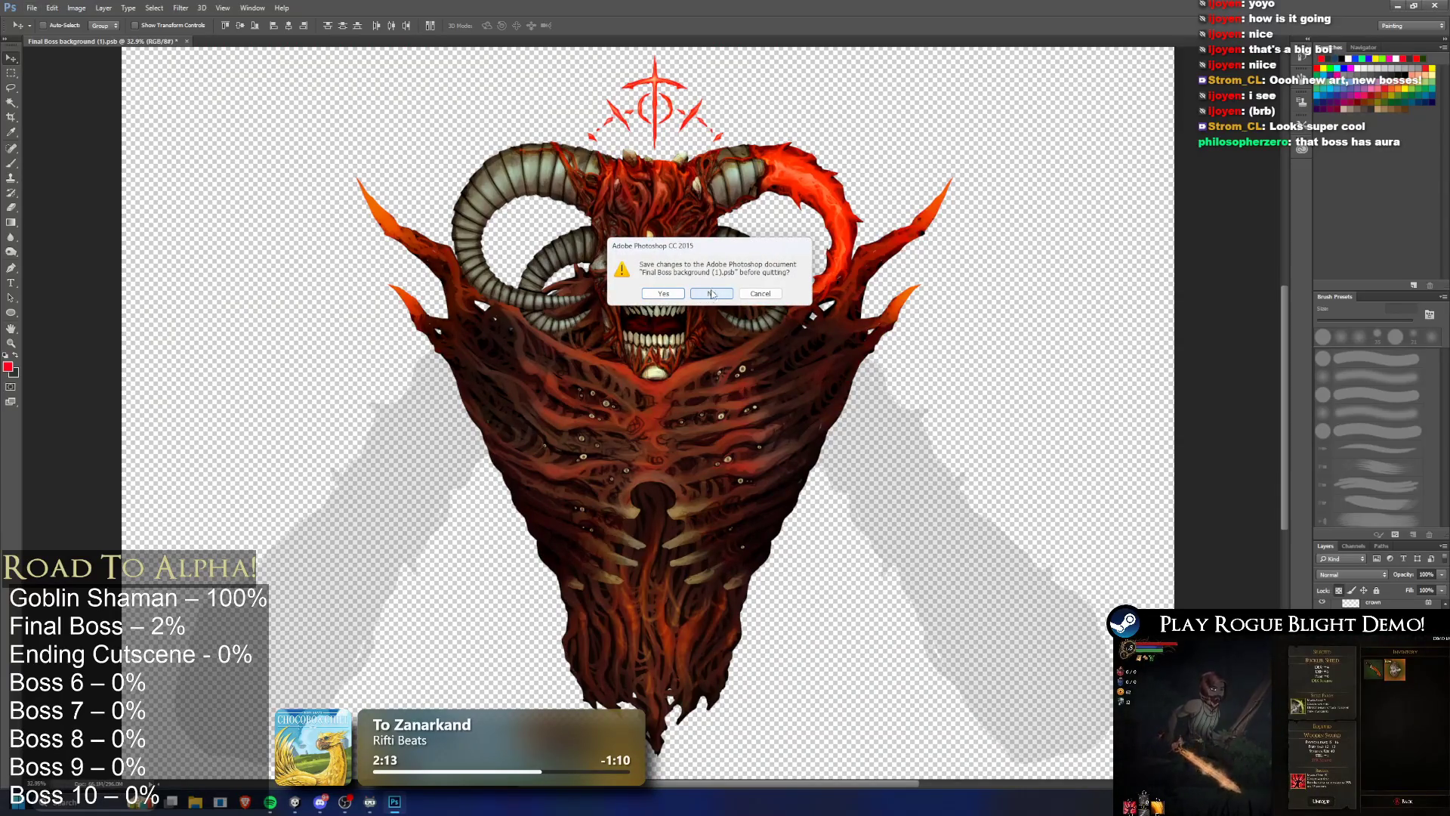
click(717, 292)
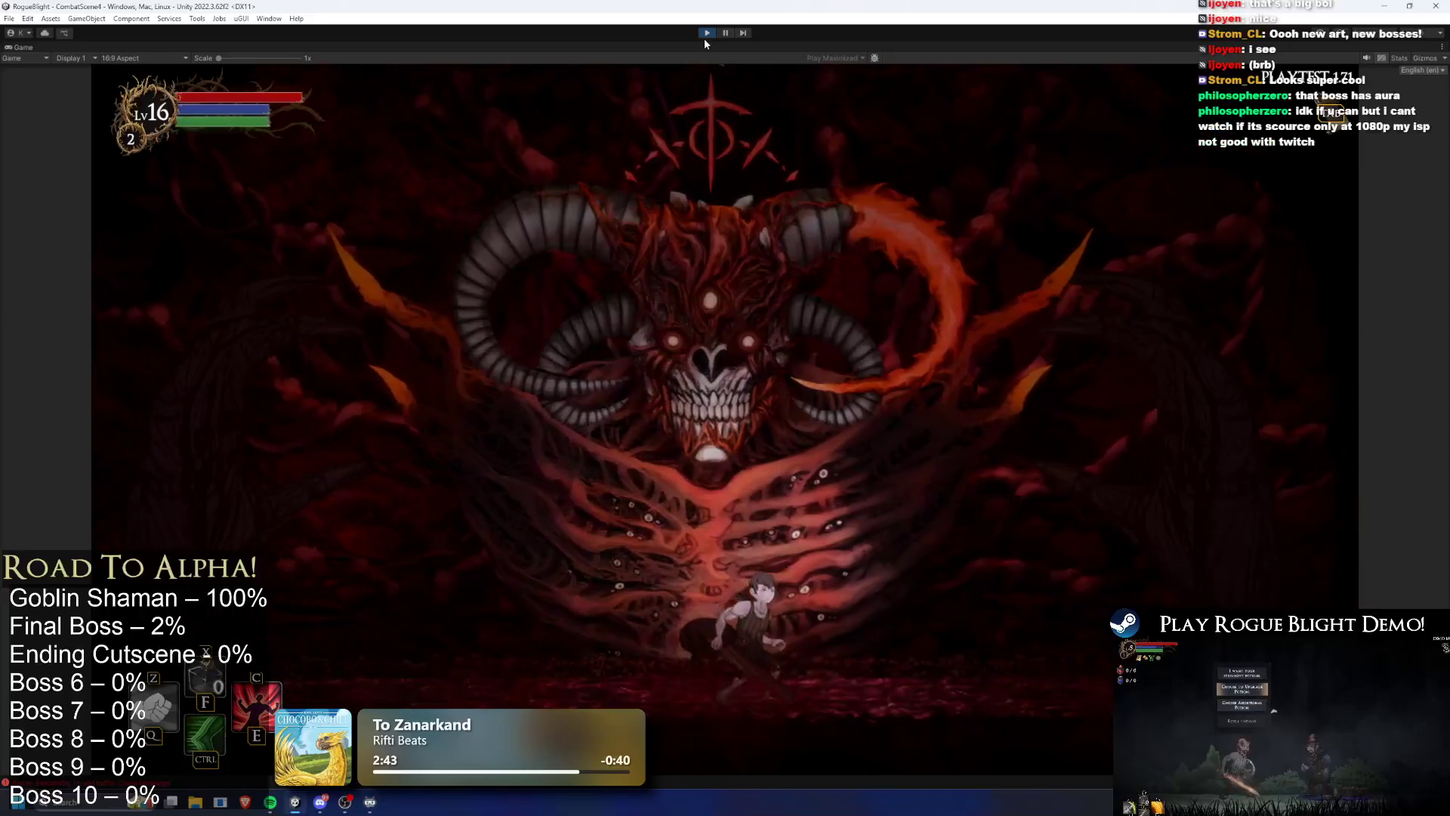
click(709, 35)
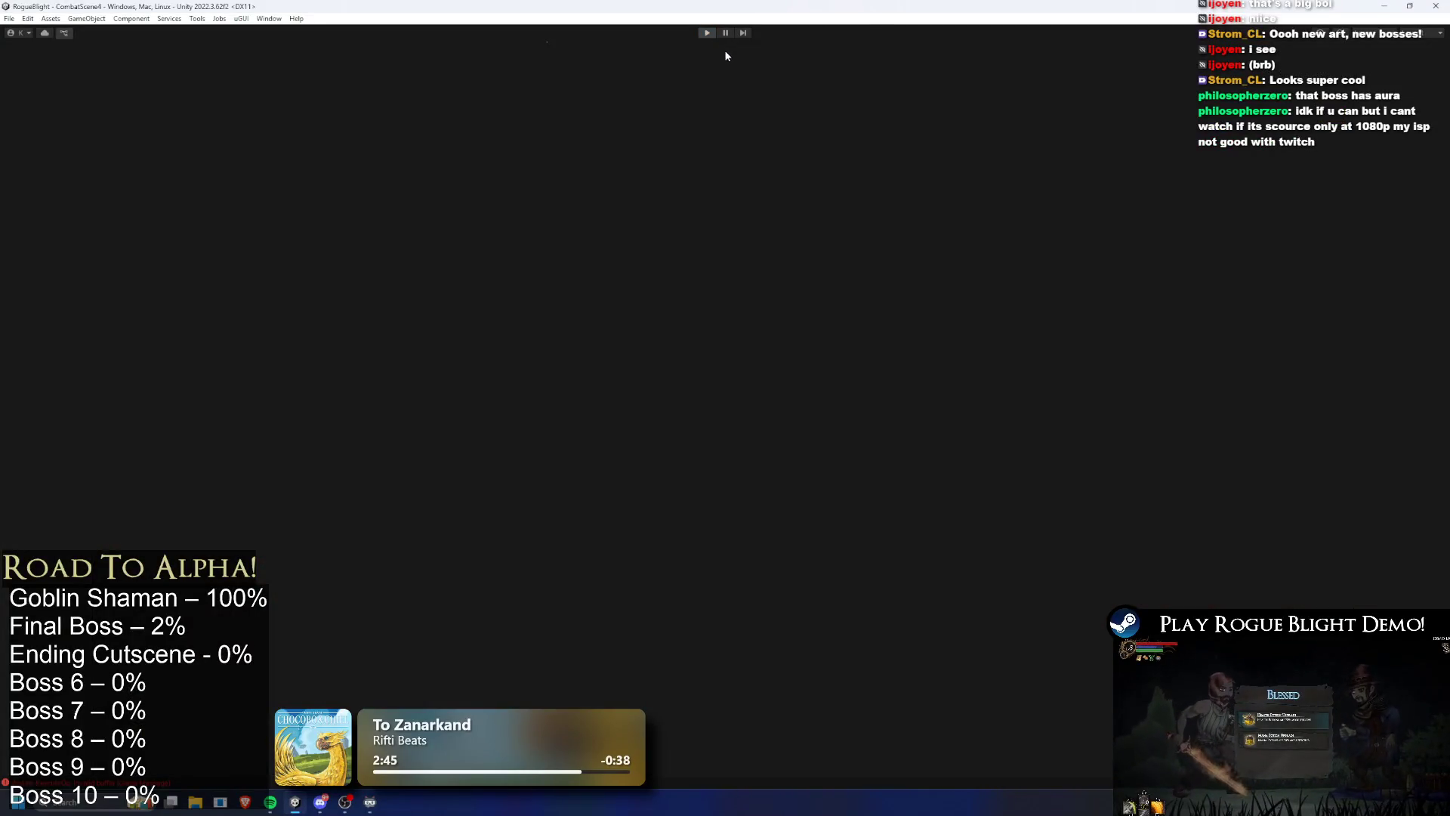